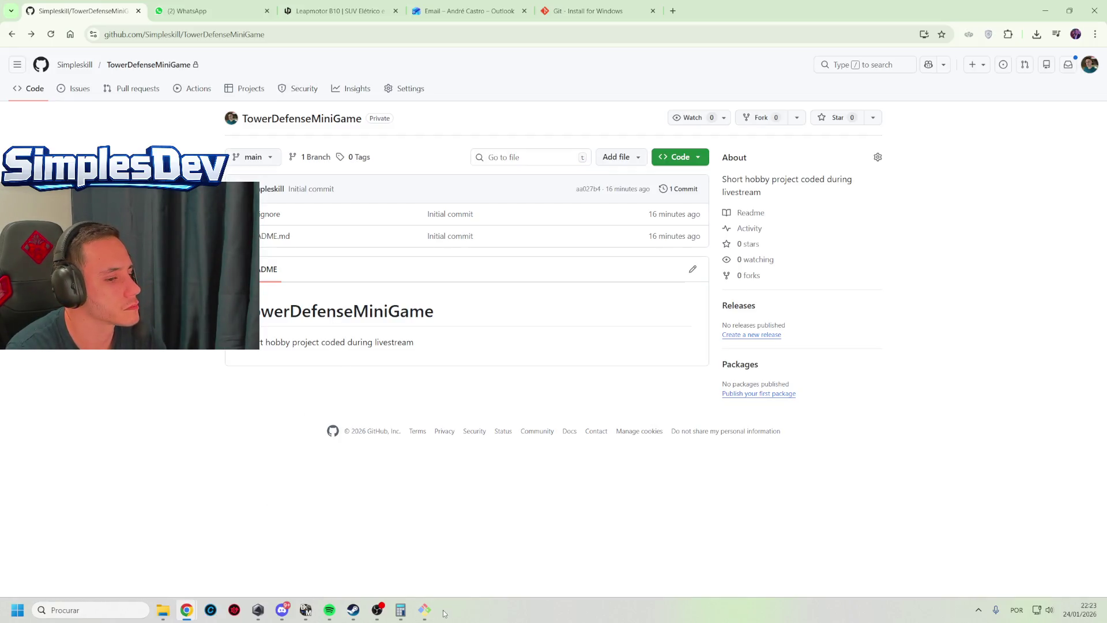
Rerun the push of master and review the large-file warning in the output
click(424, 609)
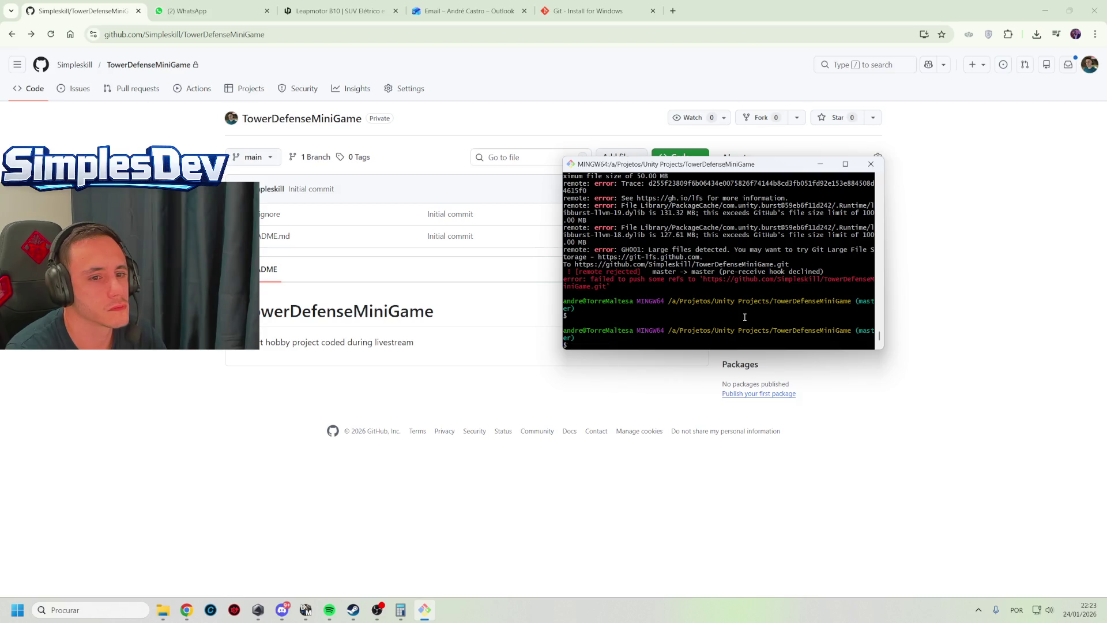
scroll(744, 317, up, 2)
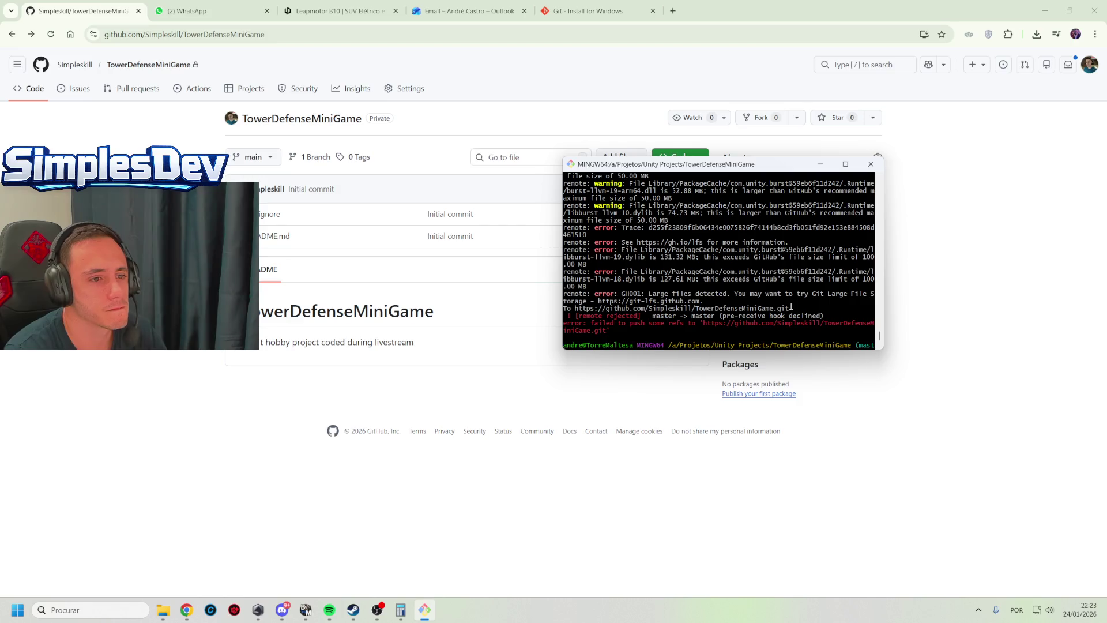
key(Return)
key(Up)
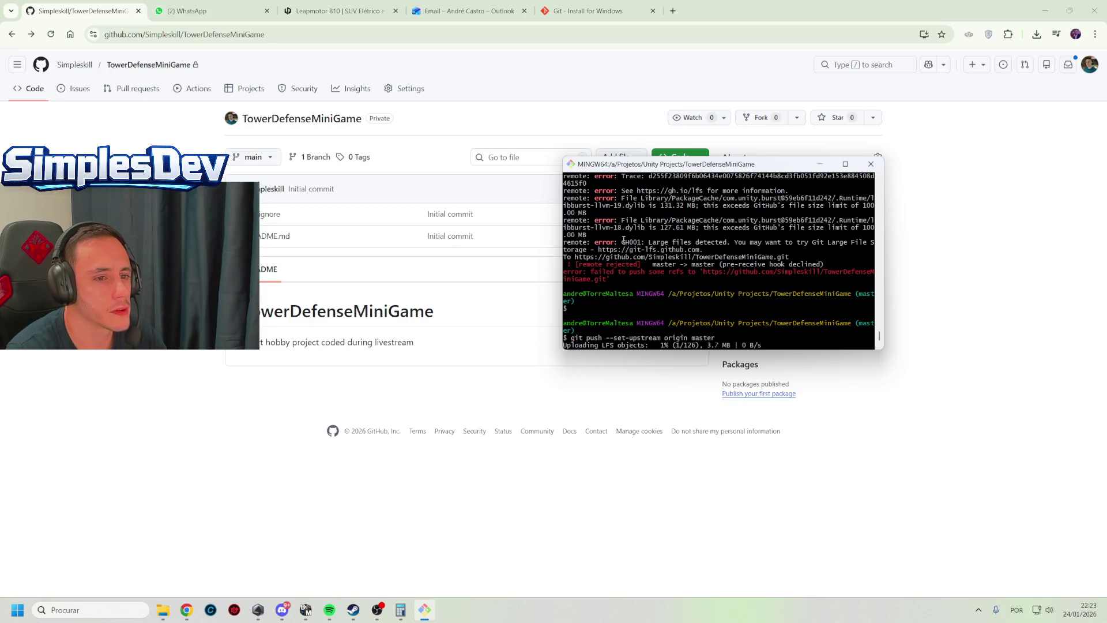
scroll(791, 294, up, 1)
mouse_move(825, 287)
mouse_down()
mouse_move(761, 276)
mouse_move(681, 231)
mouse_move(640, 184)
mouse_move(631, 279)
mouse_move(579, 295)
mouse_up()
scroll(632, 260, up, 2)
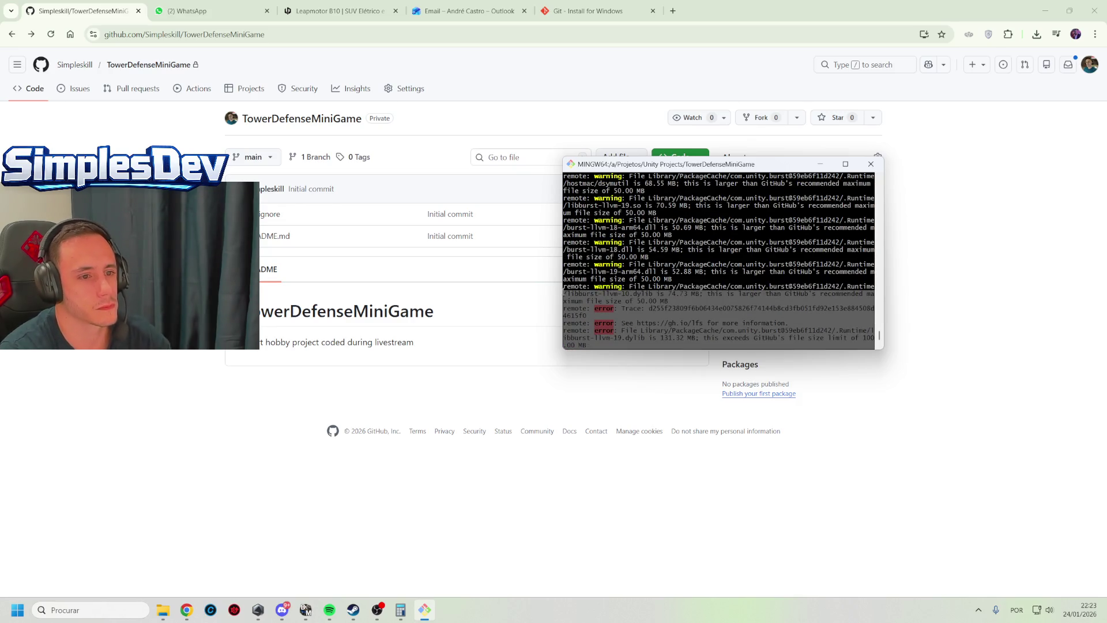
scroll(579, 295, down, 6)
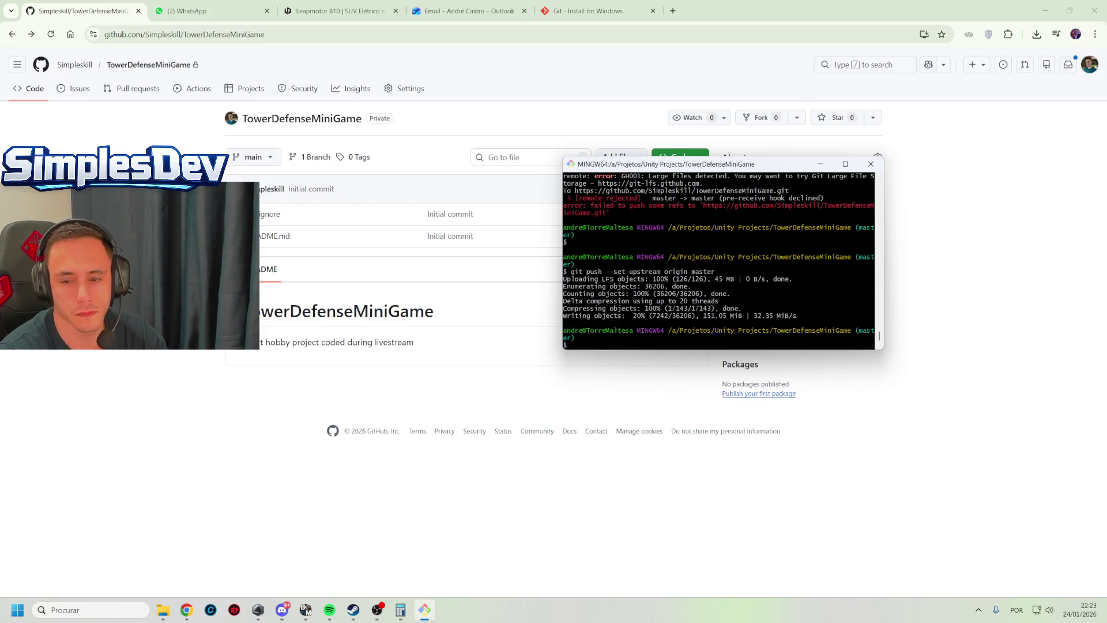
Push master to origin again and cancel it when it stalls at 23%
key(alt+Tab)
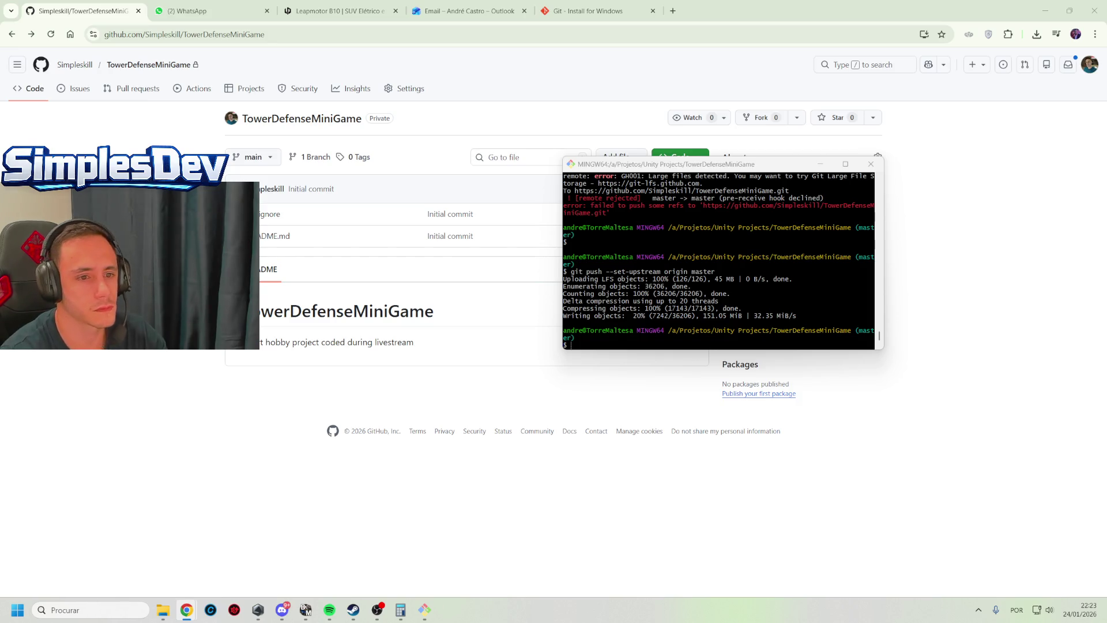
click(707, 290)
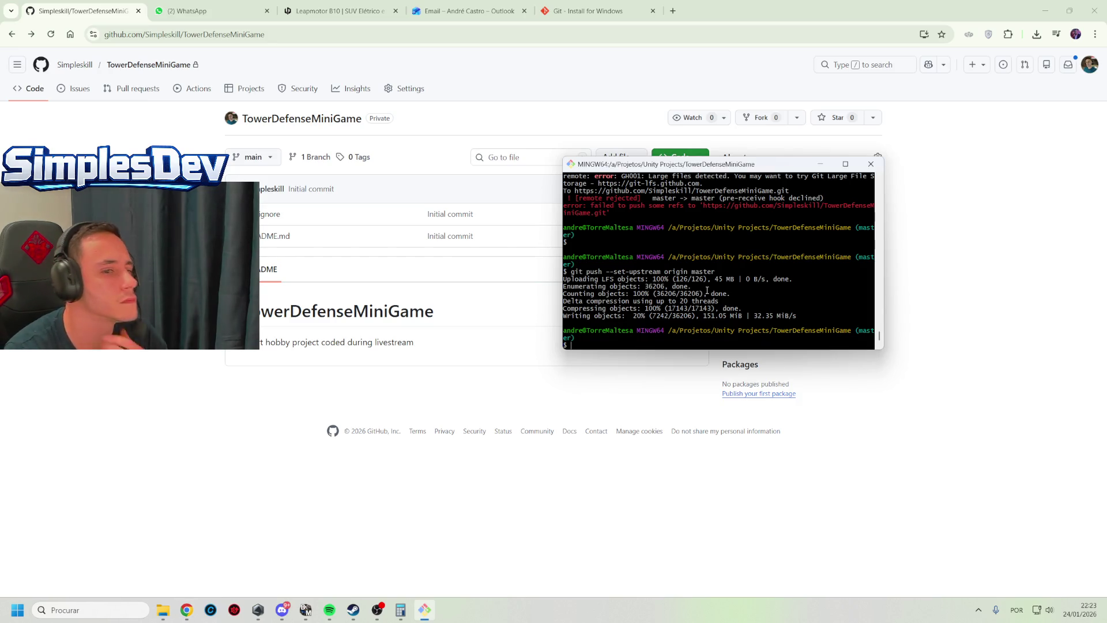
key(Up)
key(Return)
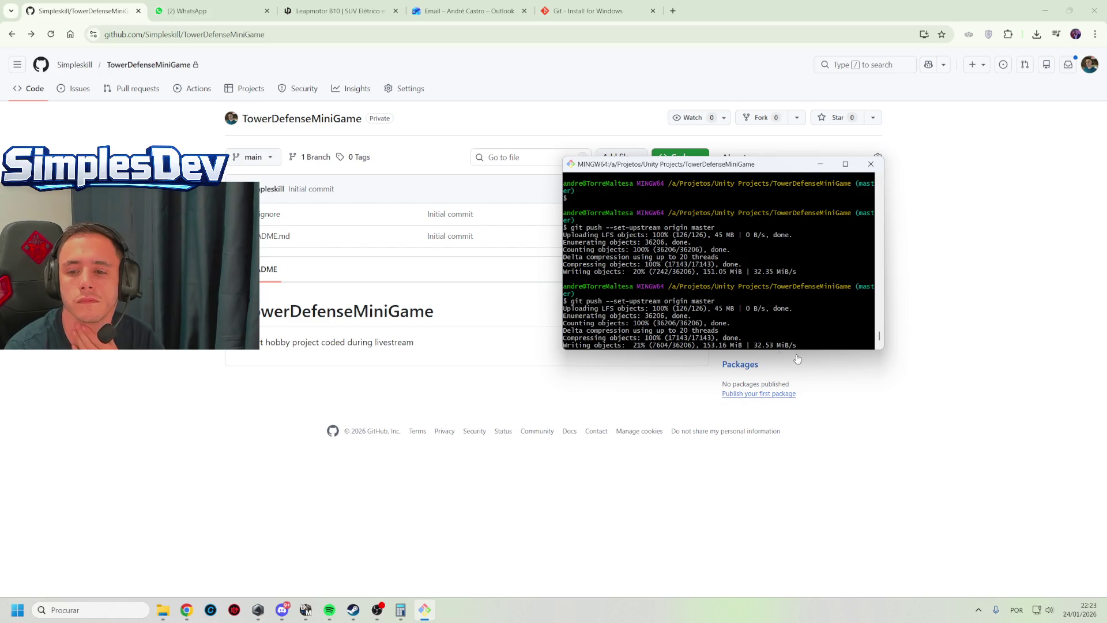
key(ctrl+c)
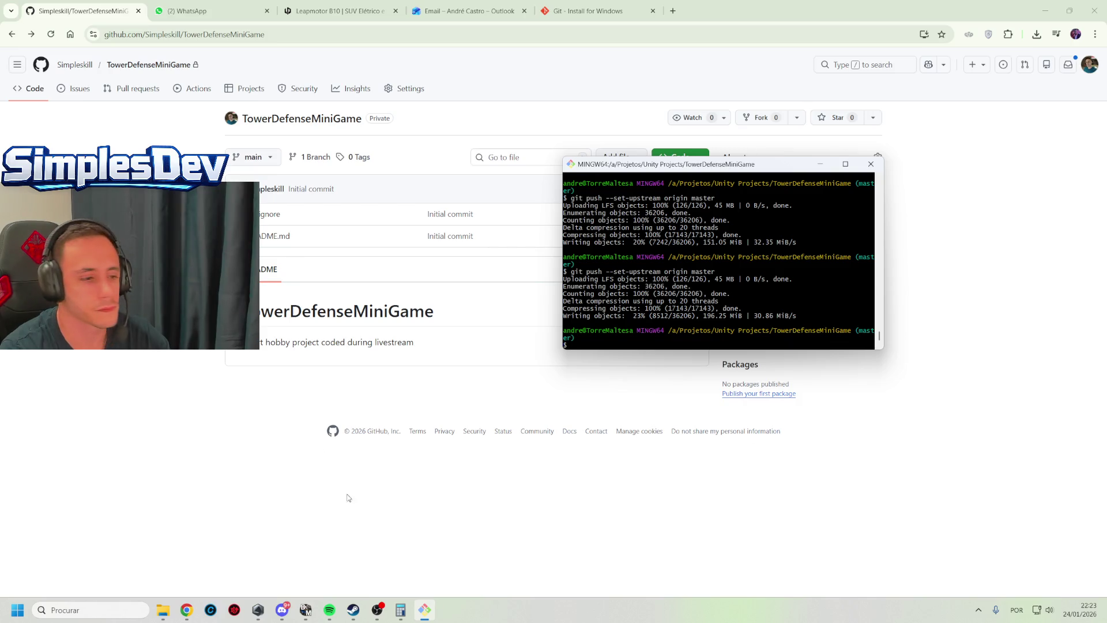
mouse_move(162, 609)
click(225, 560)
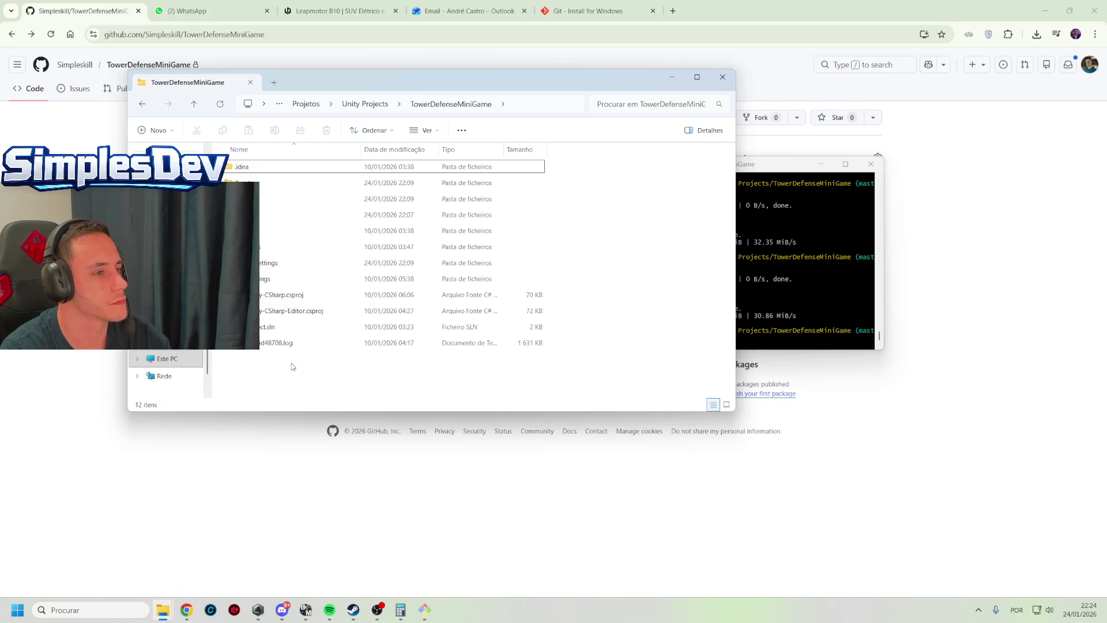
Download the raw .gitignore file from the TowerDefenseMiniGame GitHub repository
click(912, 280)
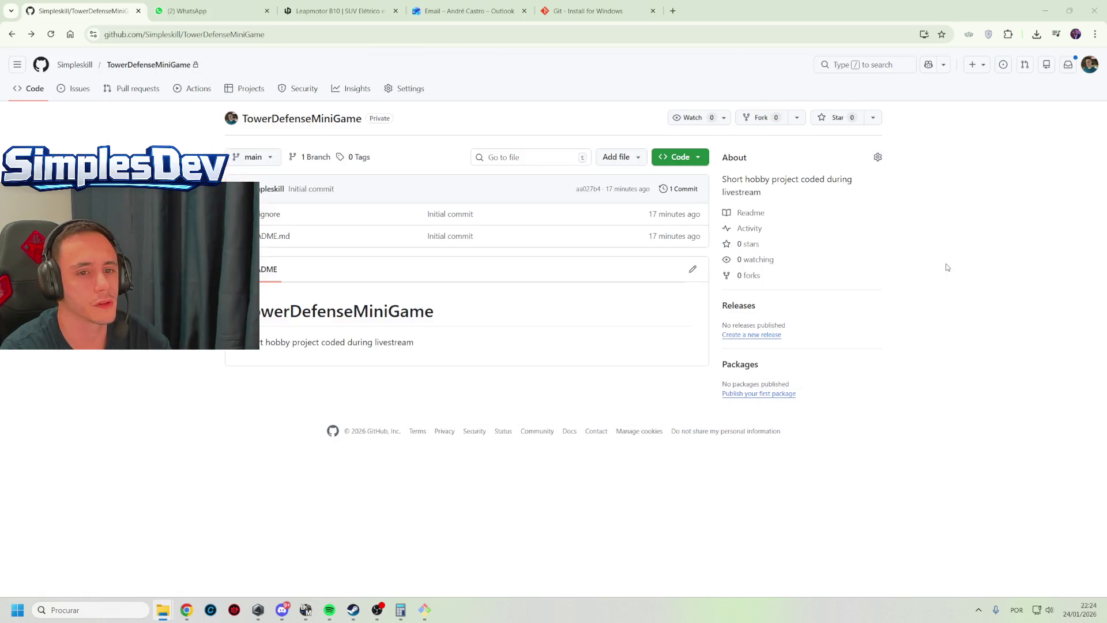
right_click(261, 218)
click(321, 355)
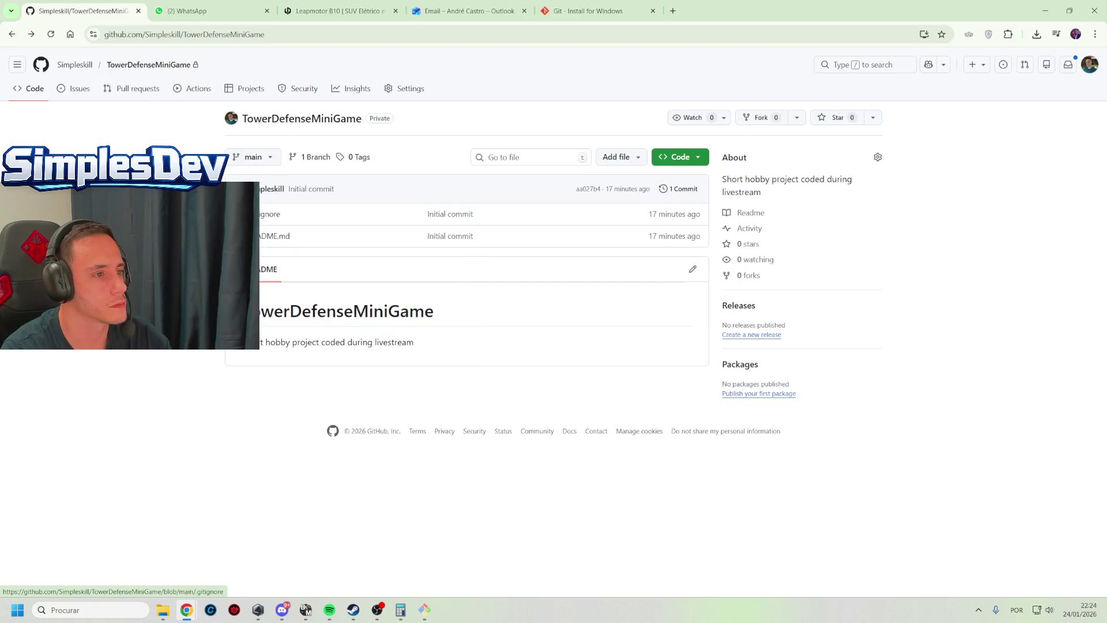
click(268, 217)
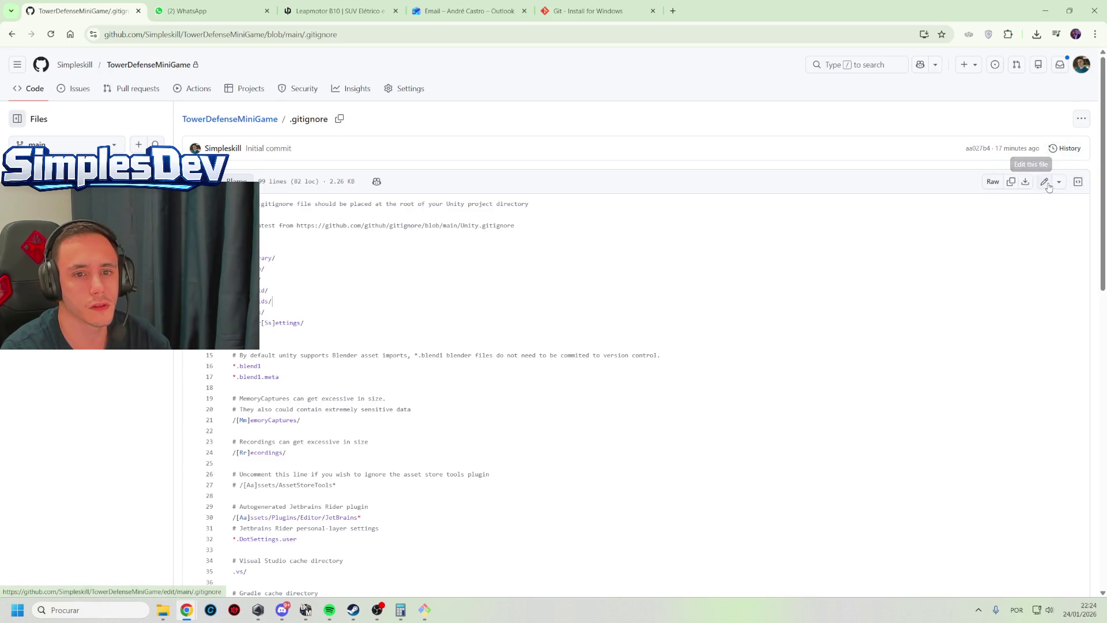
click(1058, 181)
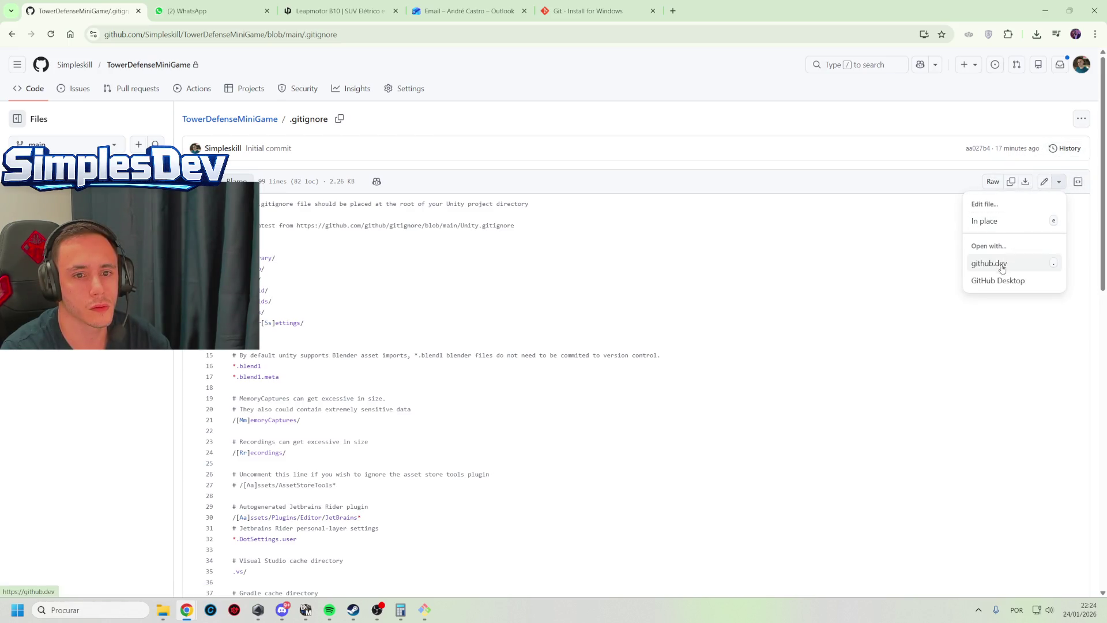
click(1025, 181)
click(1025, 182)
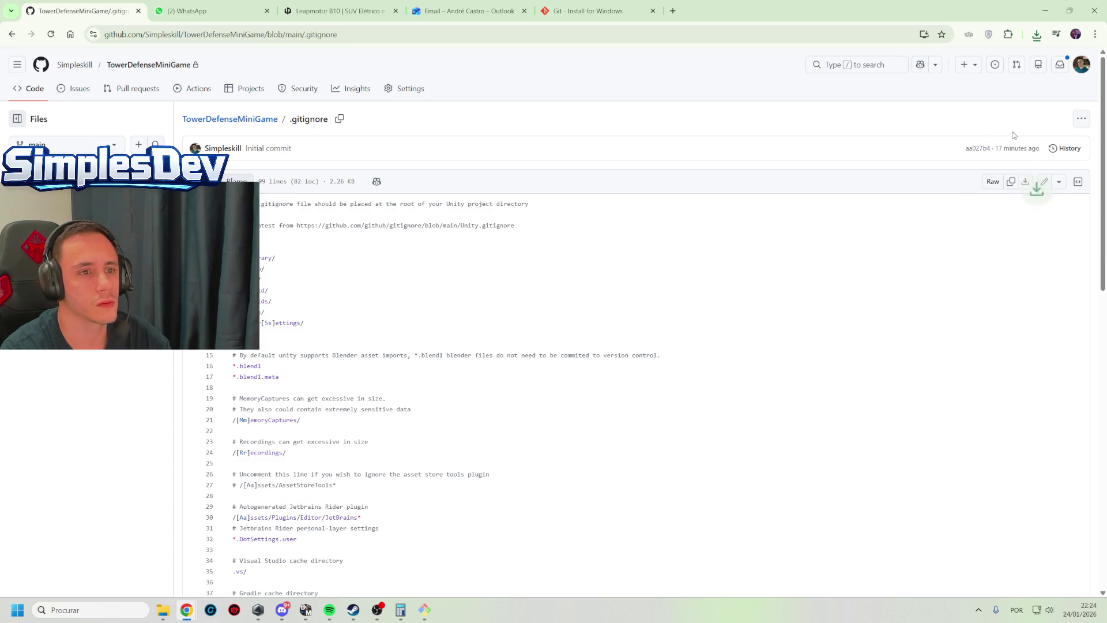
key(alt+Tab)
Move the downloaded gitignore.txt into the TowerDefenseMiniGame project folder
drag(901, 247, 359, 386)
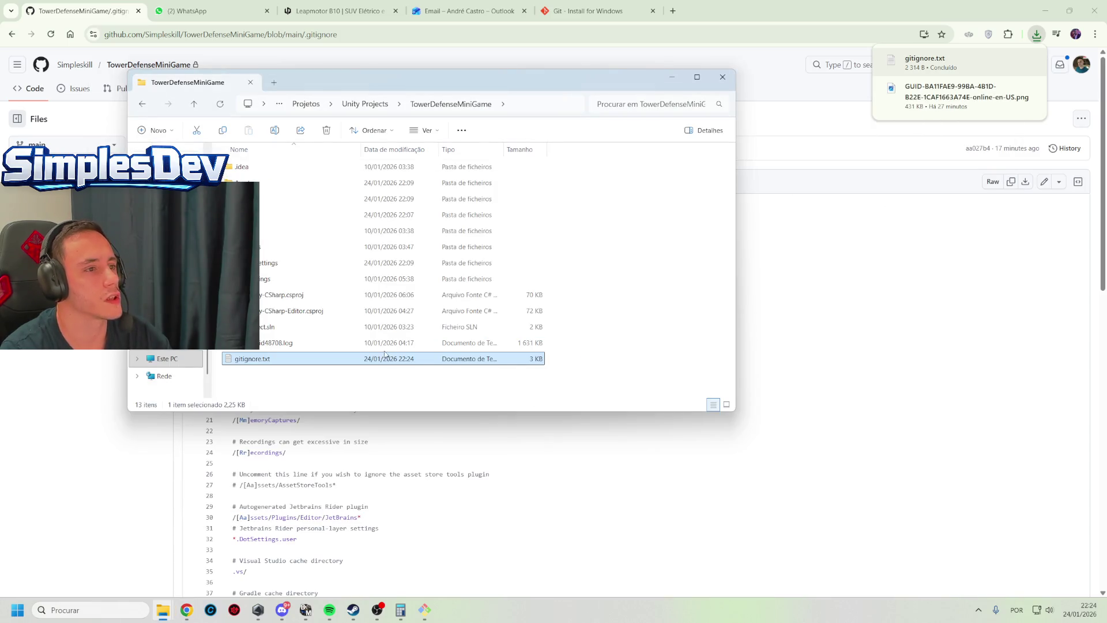
click(371, 105)
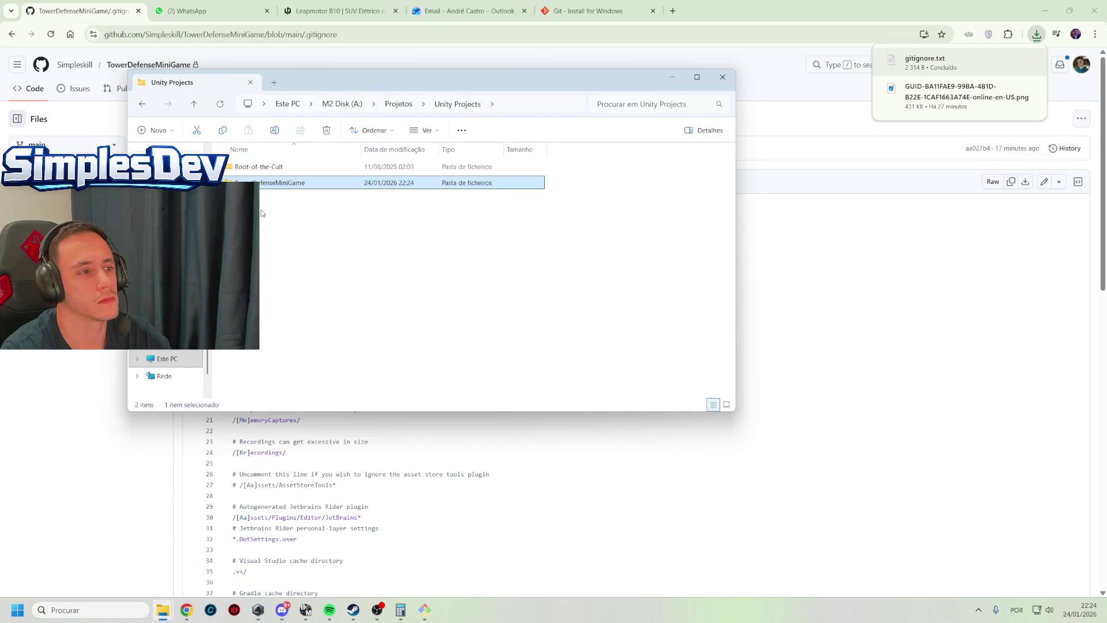
double_click(276, 184)
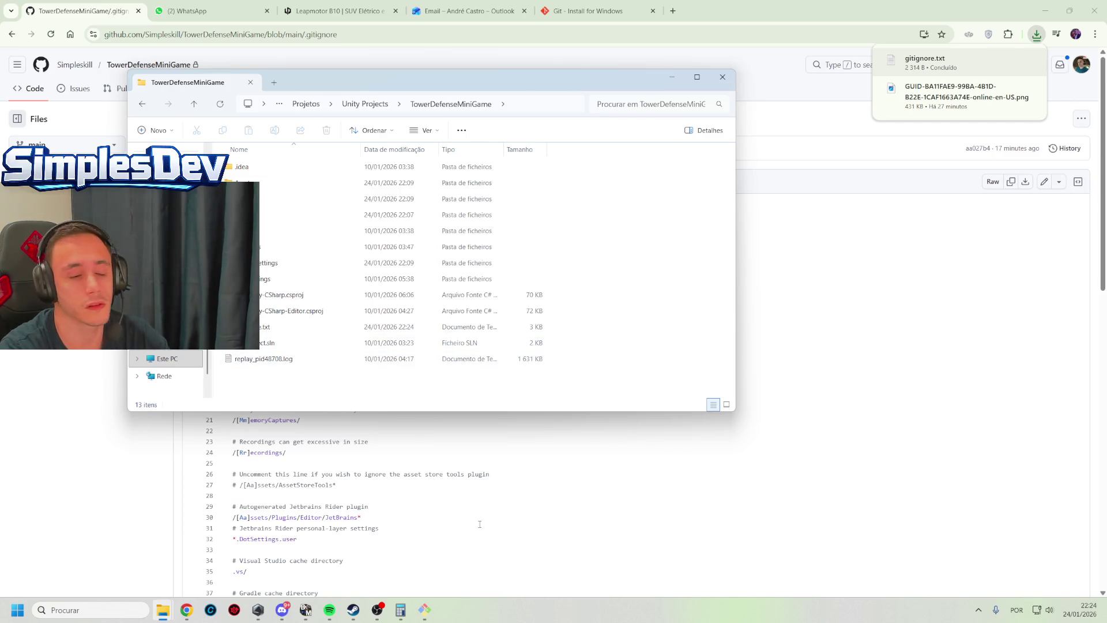
key(alt+Tab)
Stage all changes and commit them with the message 'git ignore added manually'
text(git add .)
key(Return)
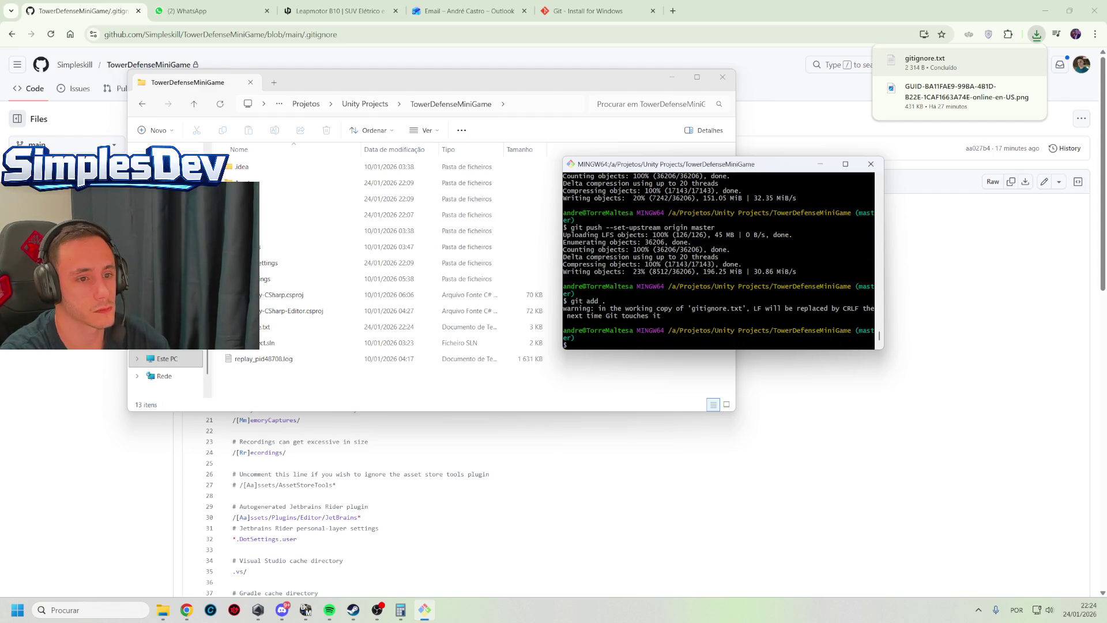
text(git commit )
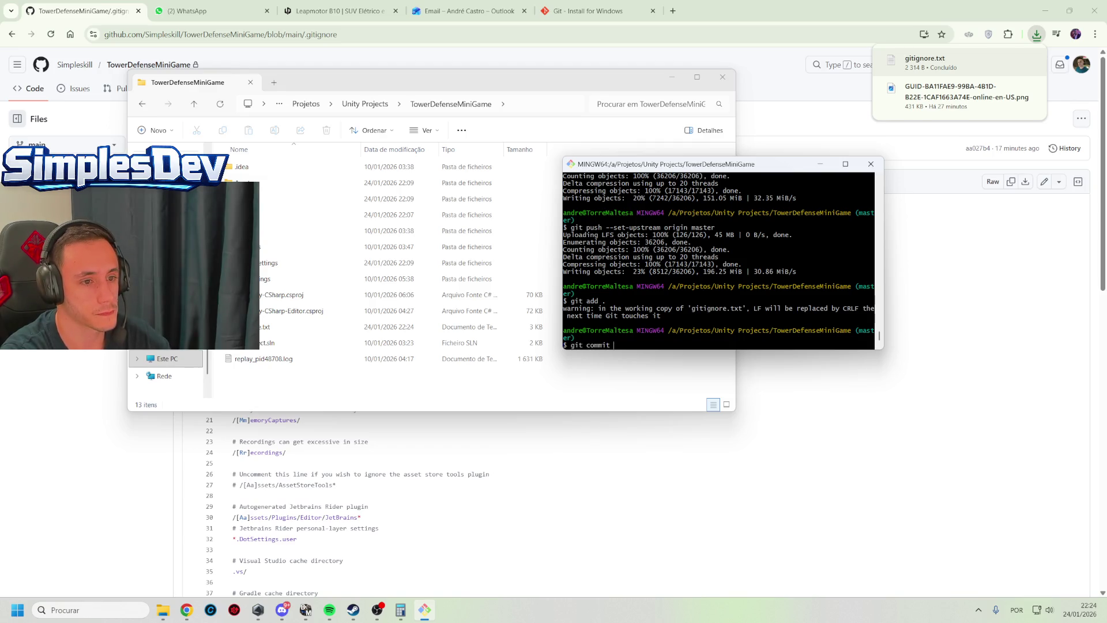
text(-m "git)
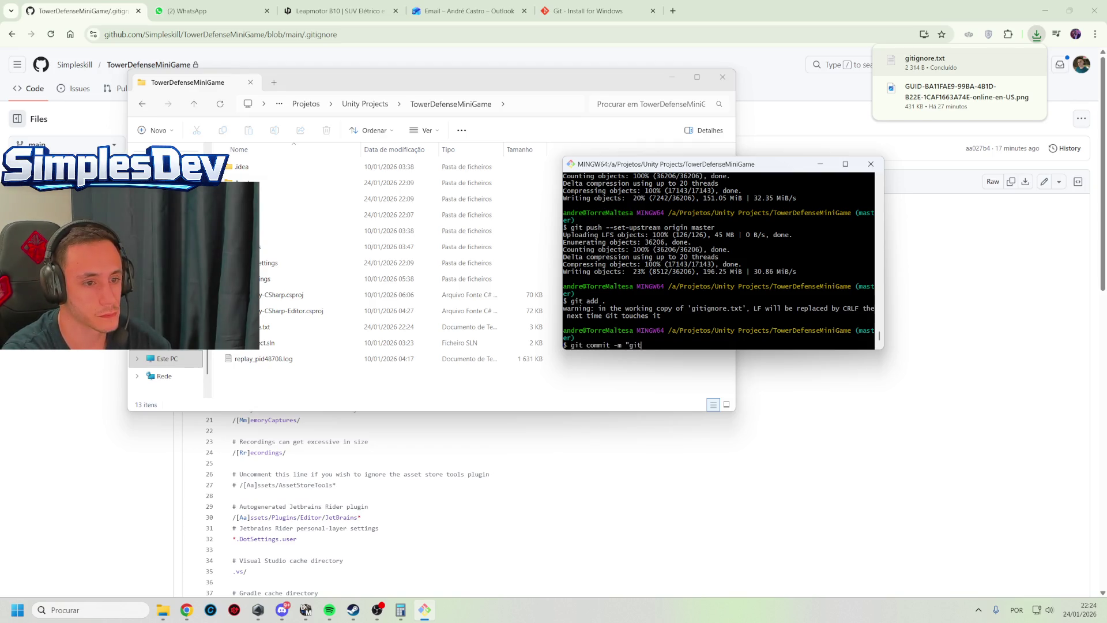
text( ignore added)
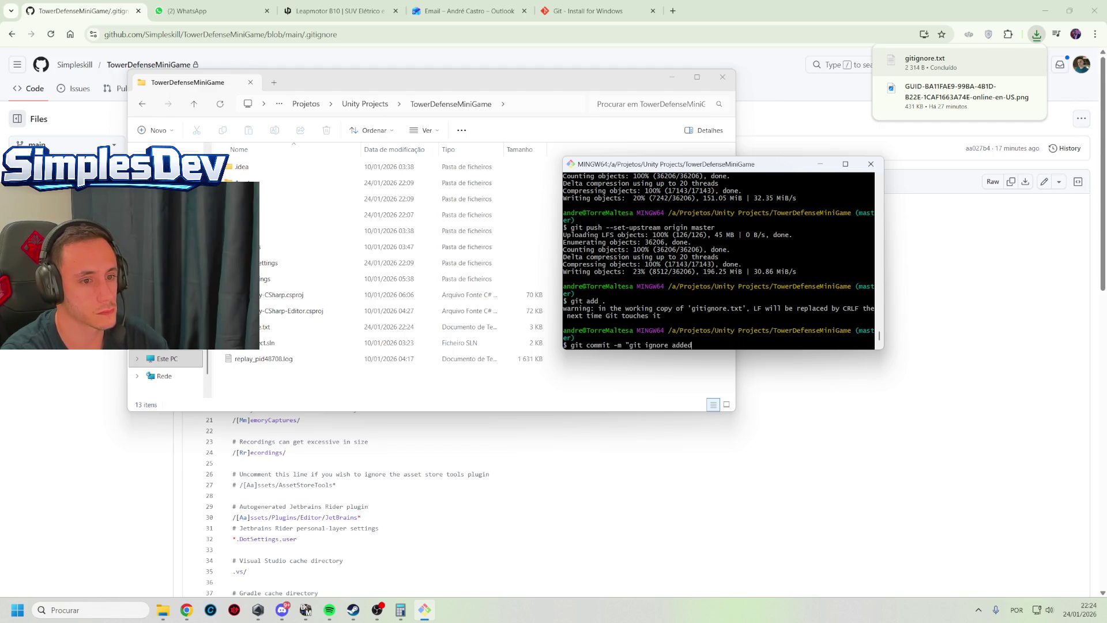
text( manually")
key(Return)
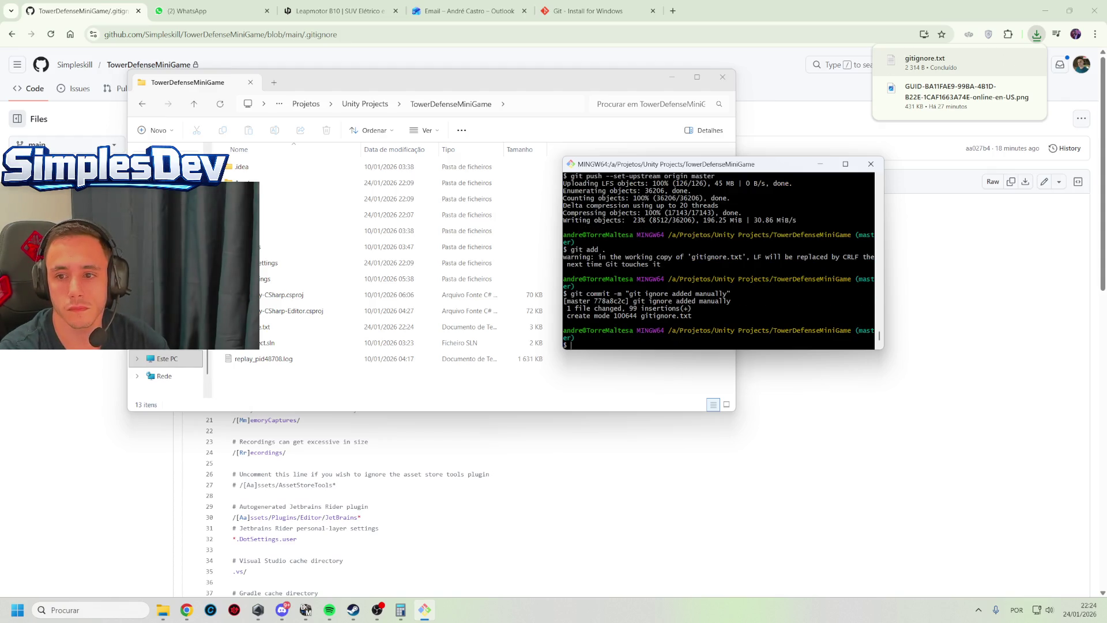
key(alt+Tab)
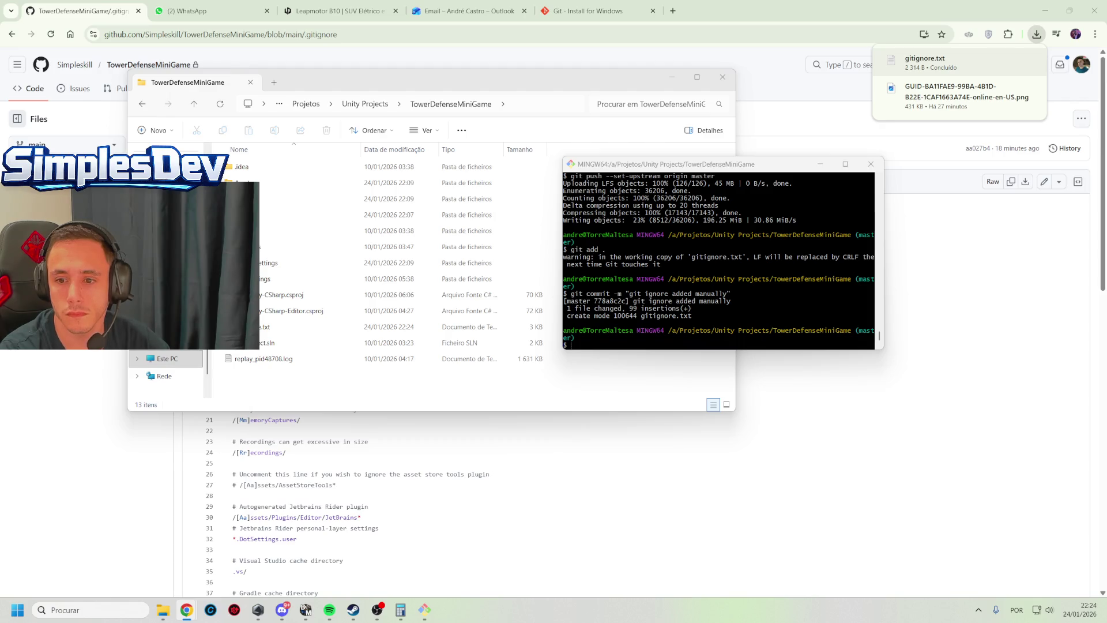
Paste the copied git rm command for generated folders into the terminal and run it
click(773, 305)
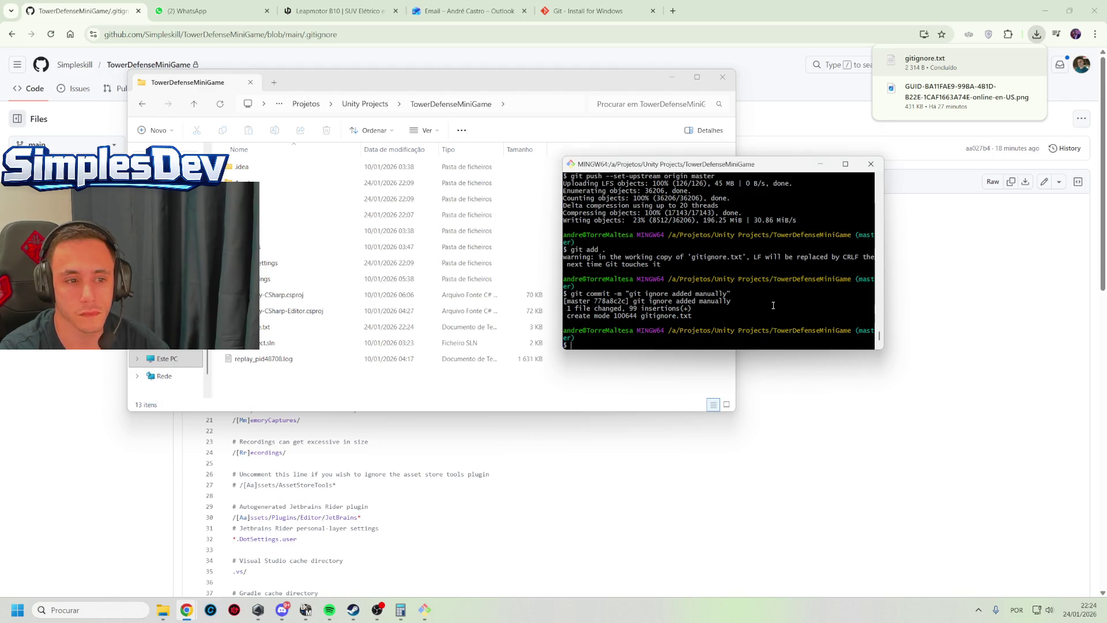
right_click(719, 335)
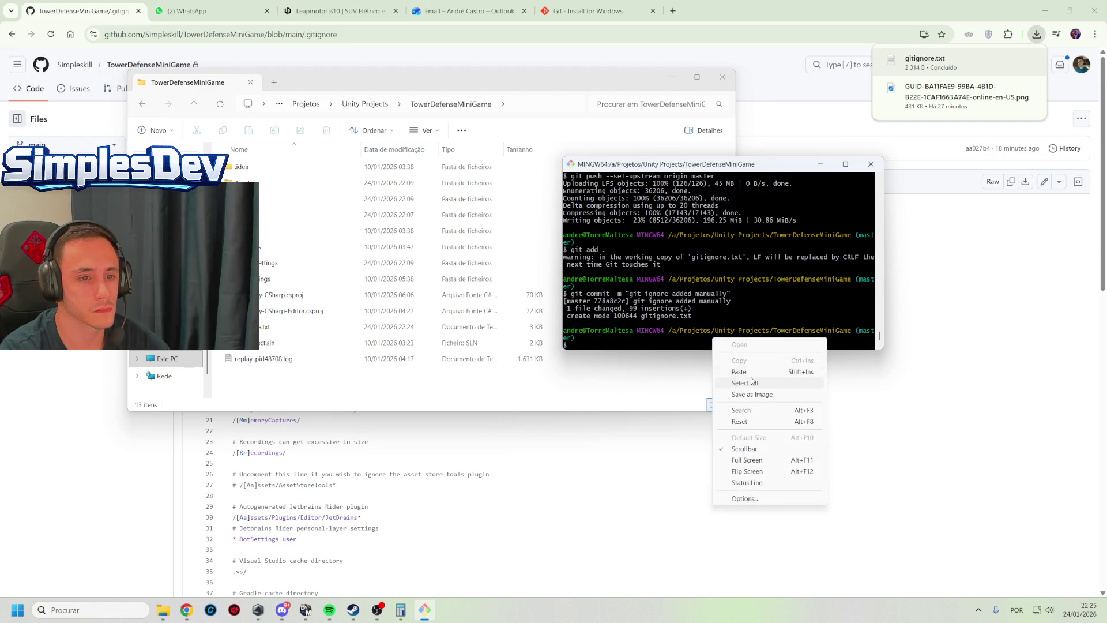
click(749, 382)
click(707, 314)
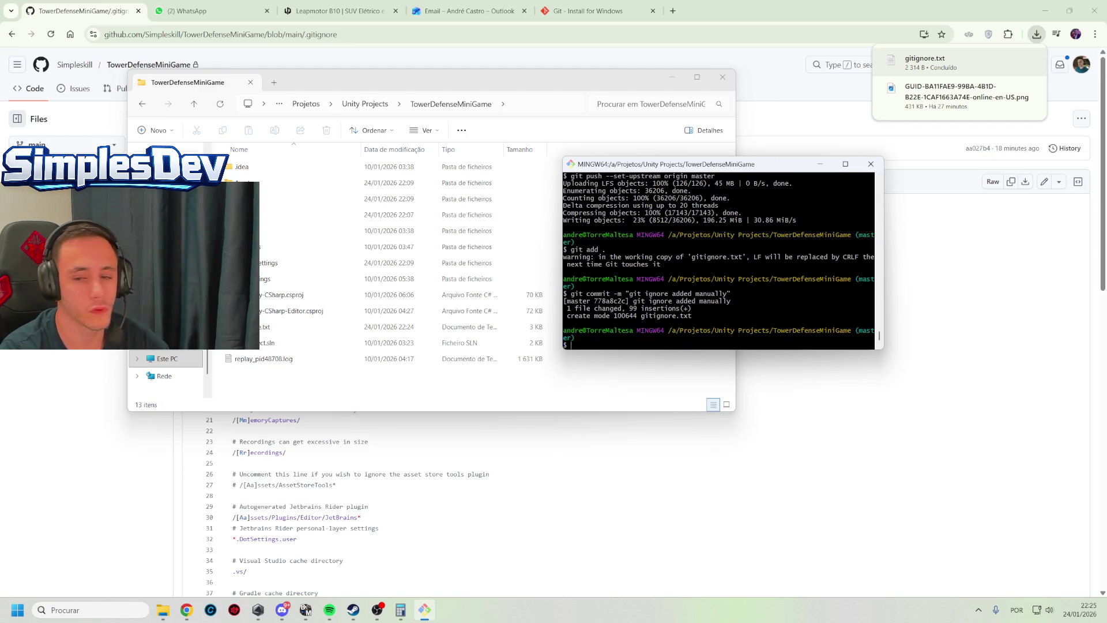
right_click(669, 344)
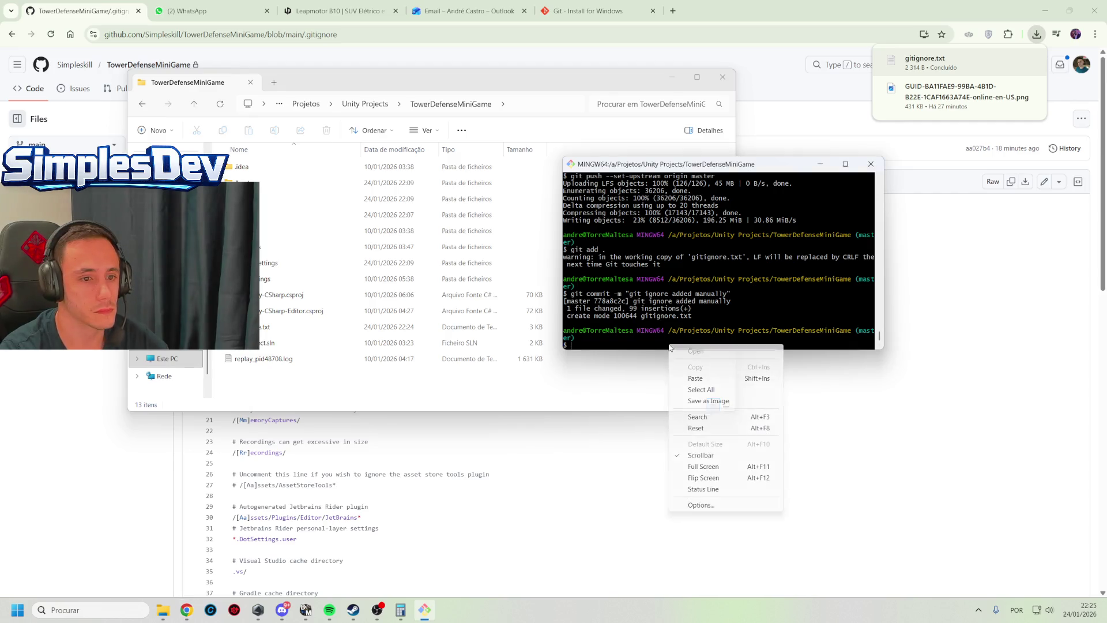
click(724, 379)
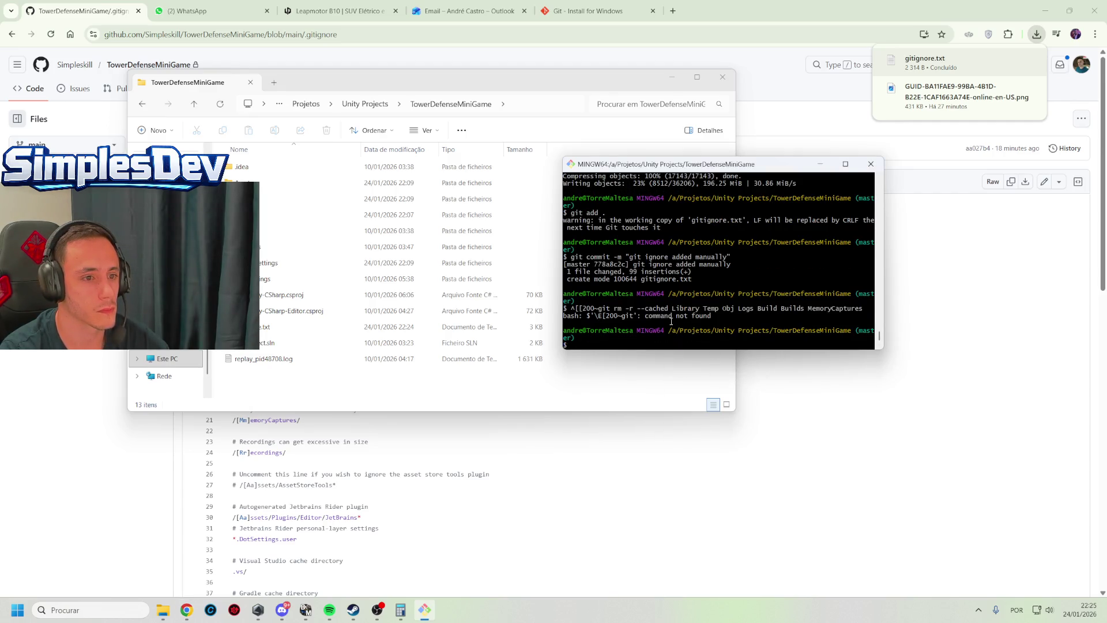
click(883, 359)
right_click(687, 336)
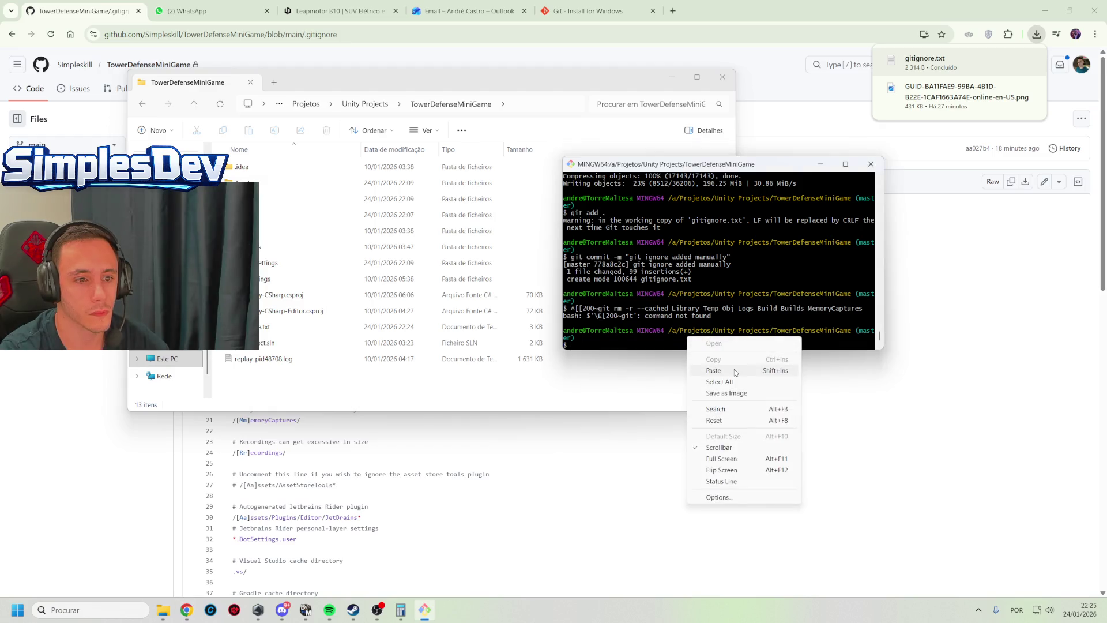
click(735, 373)
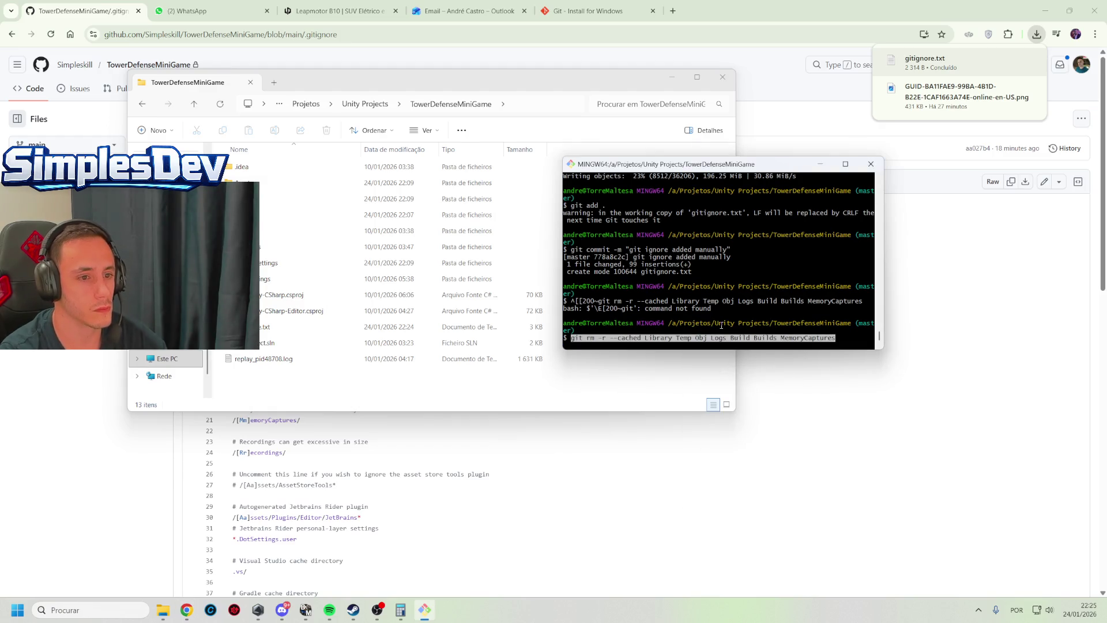
key(Return)
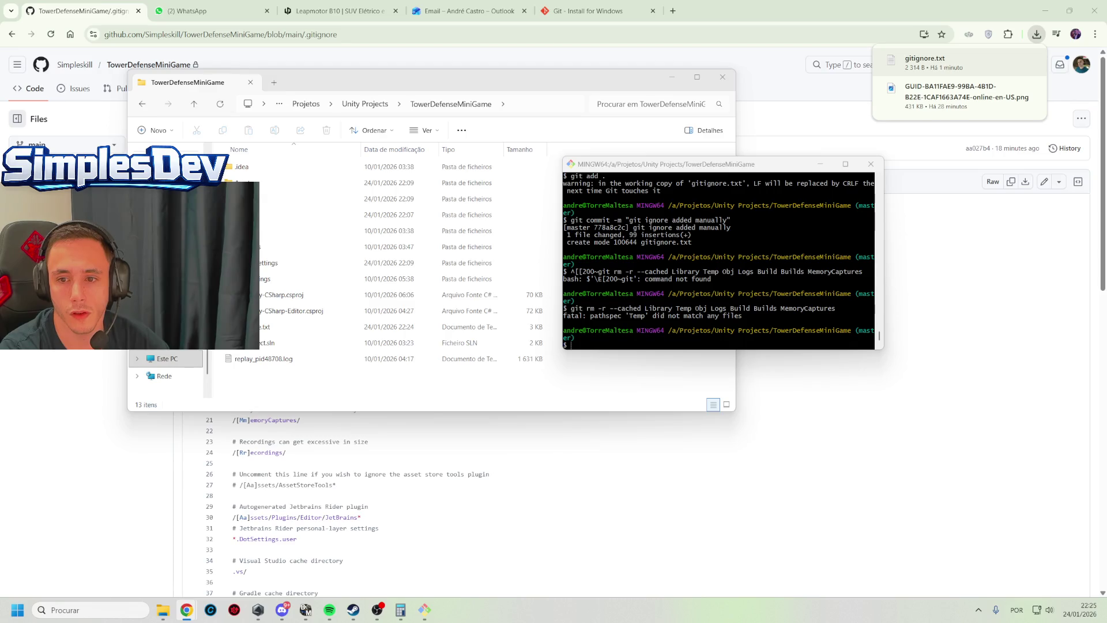
Retry the git rm -r command, then clear the wrongly pasted text from the prompt
right_click(716, 341)
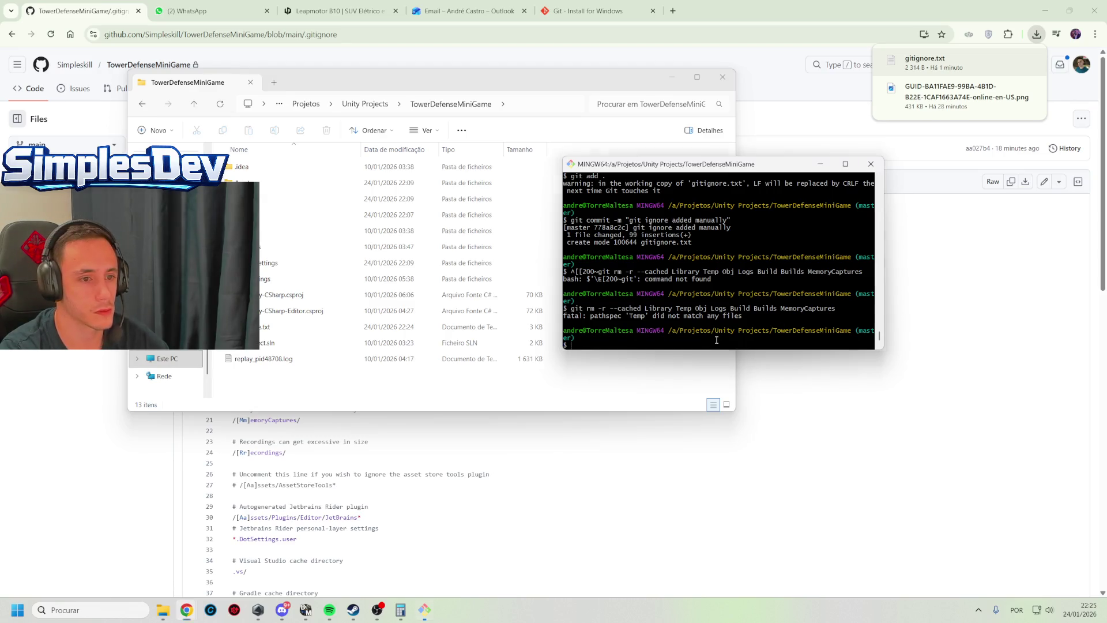
click(751, 375)
text(git rm -r)
key(Return)
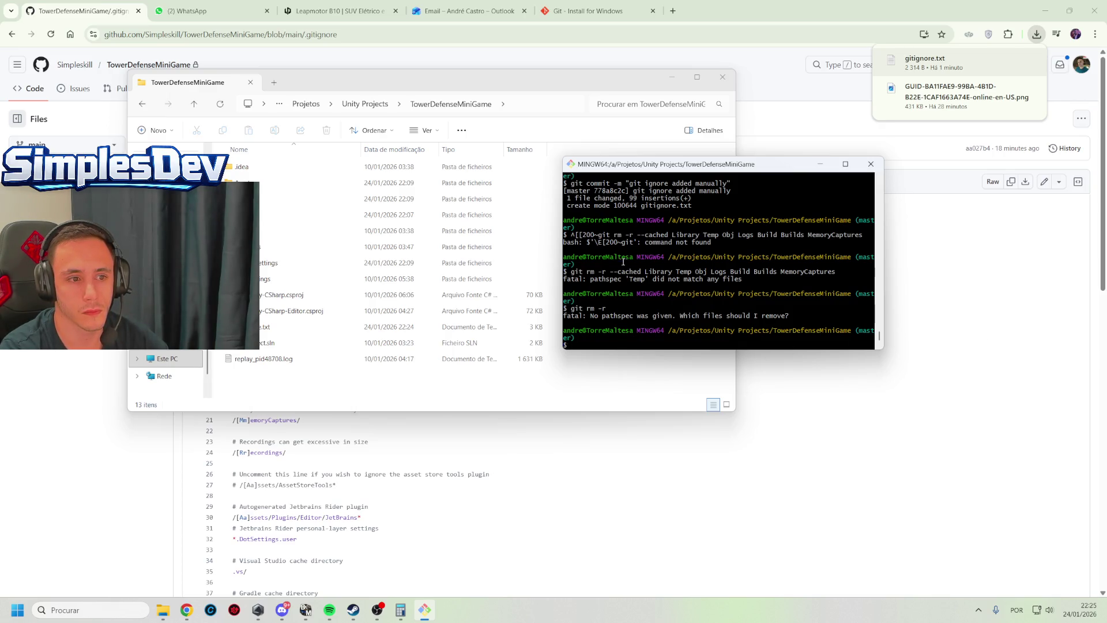
drag(645, 272, 602, 272)
drag(574, 337, 636, 344)
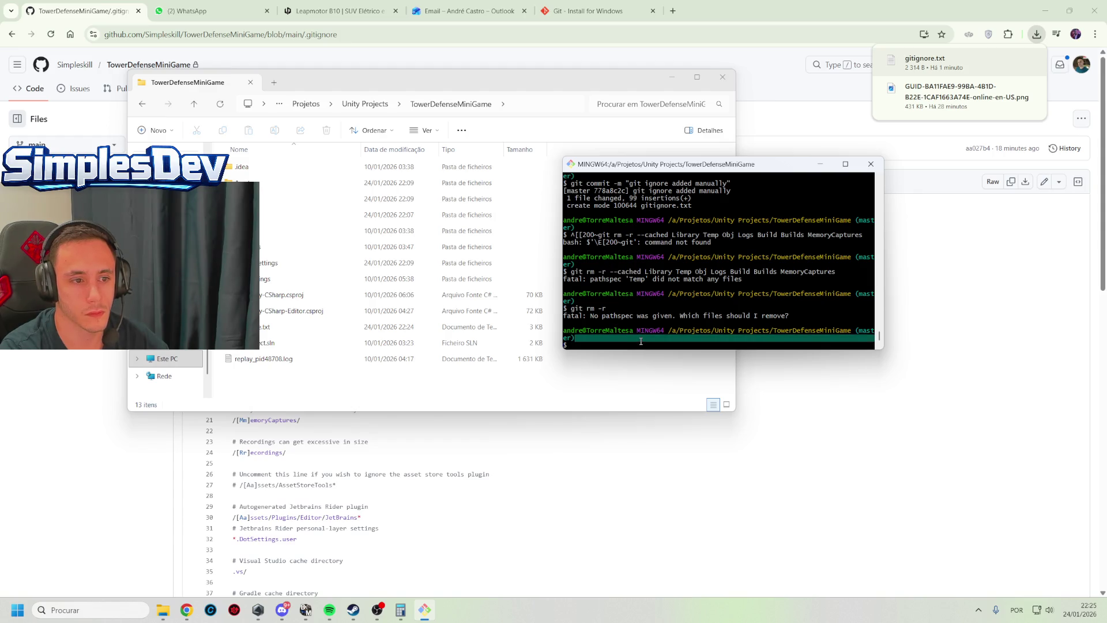
key(Up)
text(--cached)
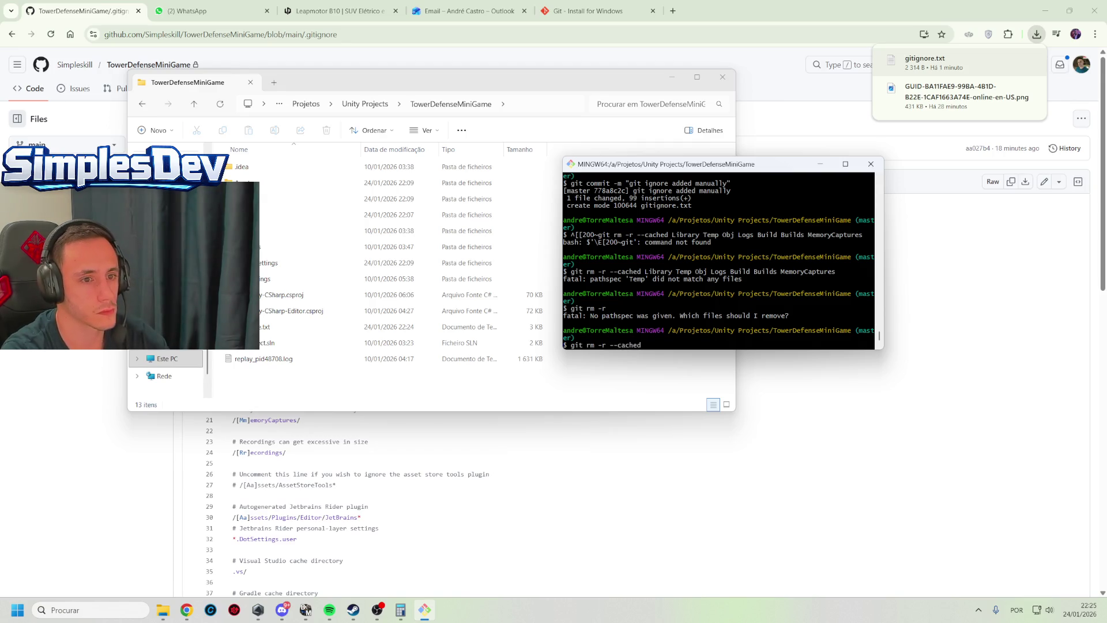
key(BackSpace)
key(BackSpace)
key(BackSpace)
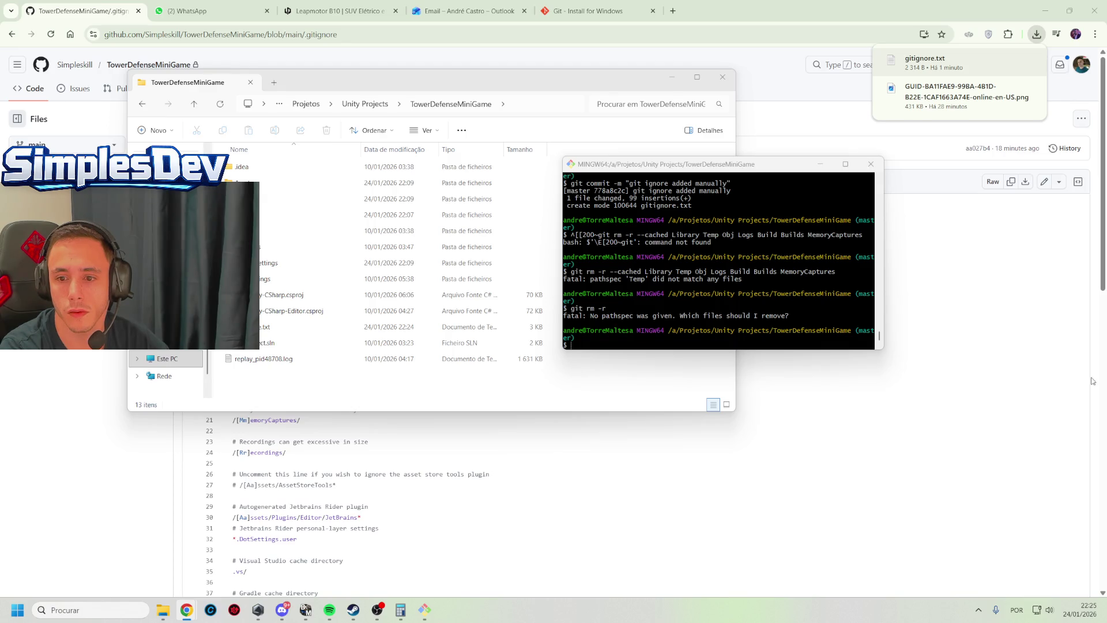
right_click(745, 328)
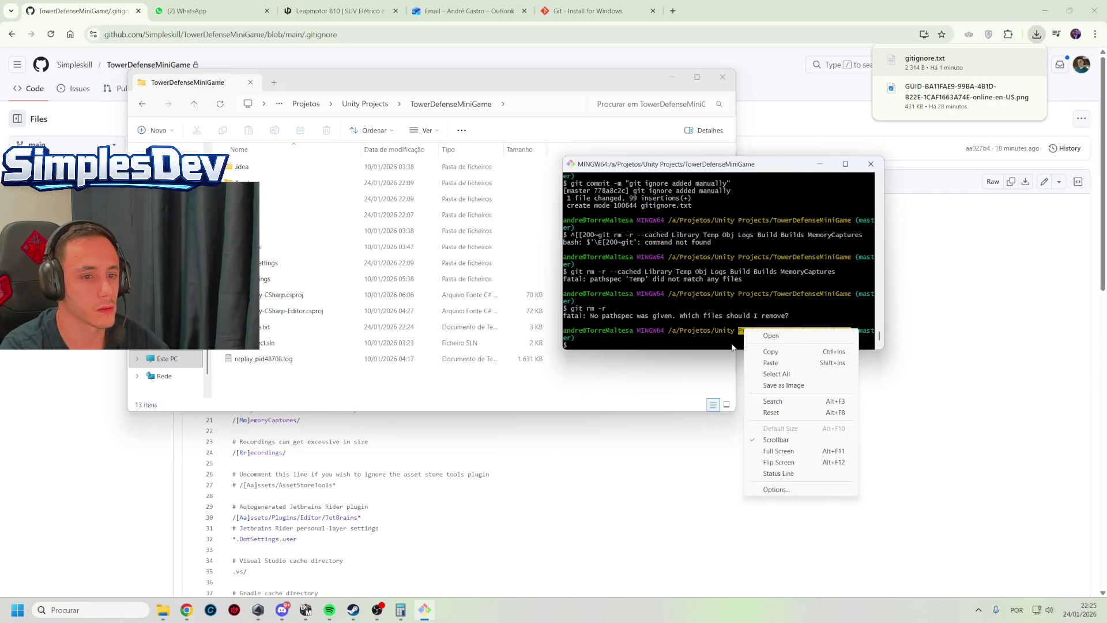
right_click(713, 344)
click(750, 378)
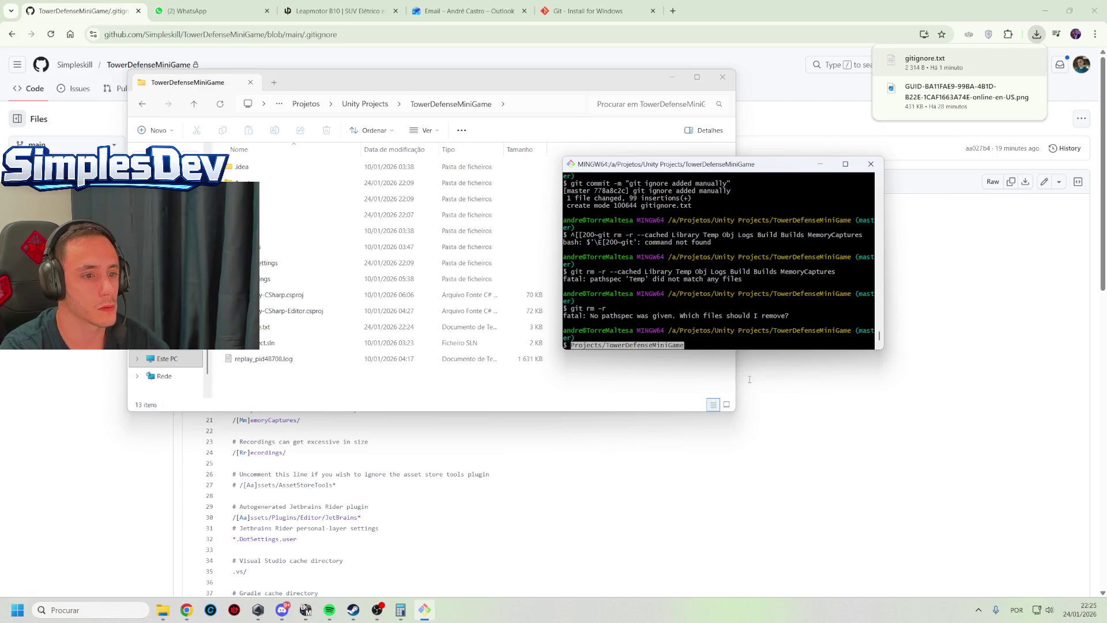
key(ctrl+u)
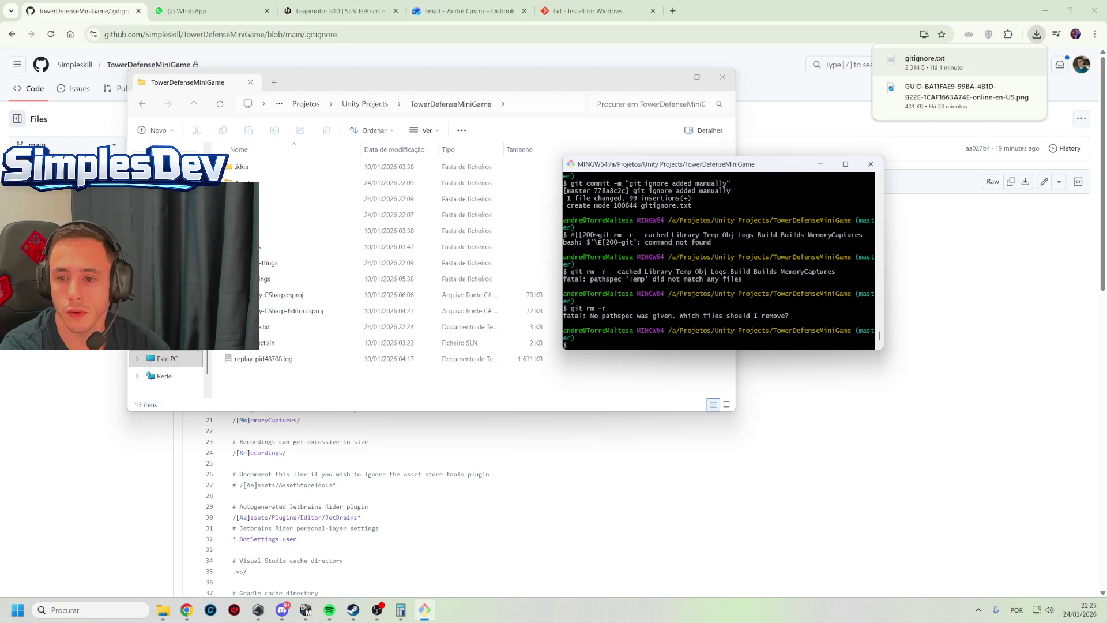
Run git rm -r --cached Library to untrack the Library folder
right_click(770, 167)
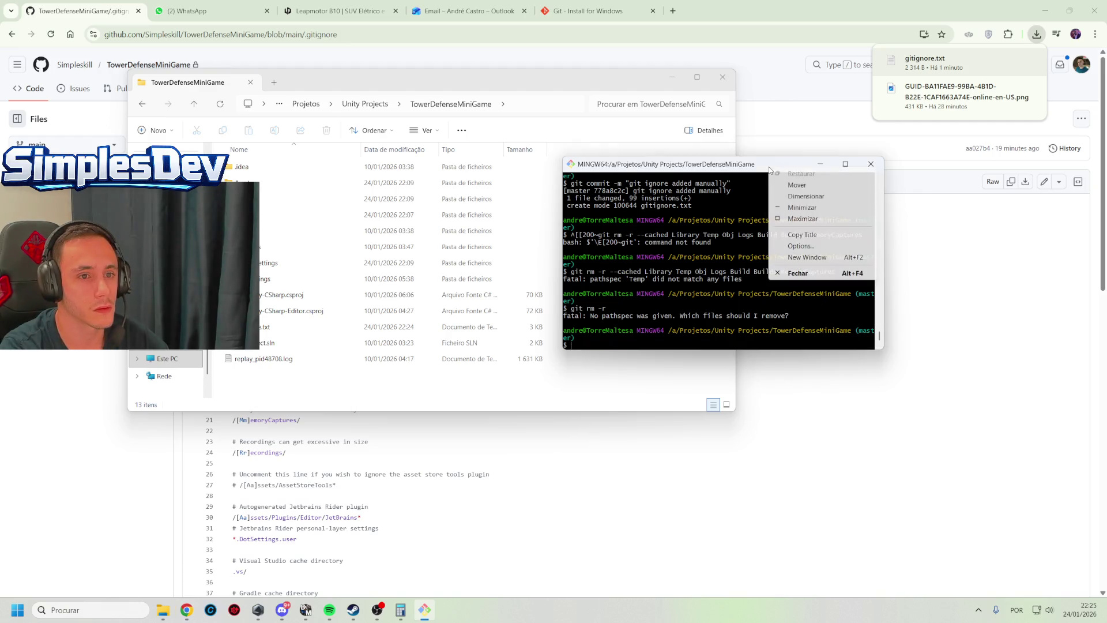
click(670, 342)
right_click(653, 339)
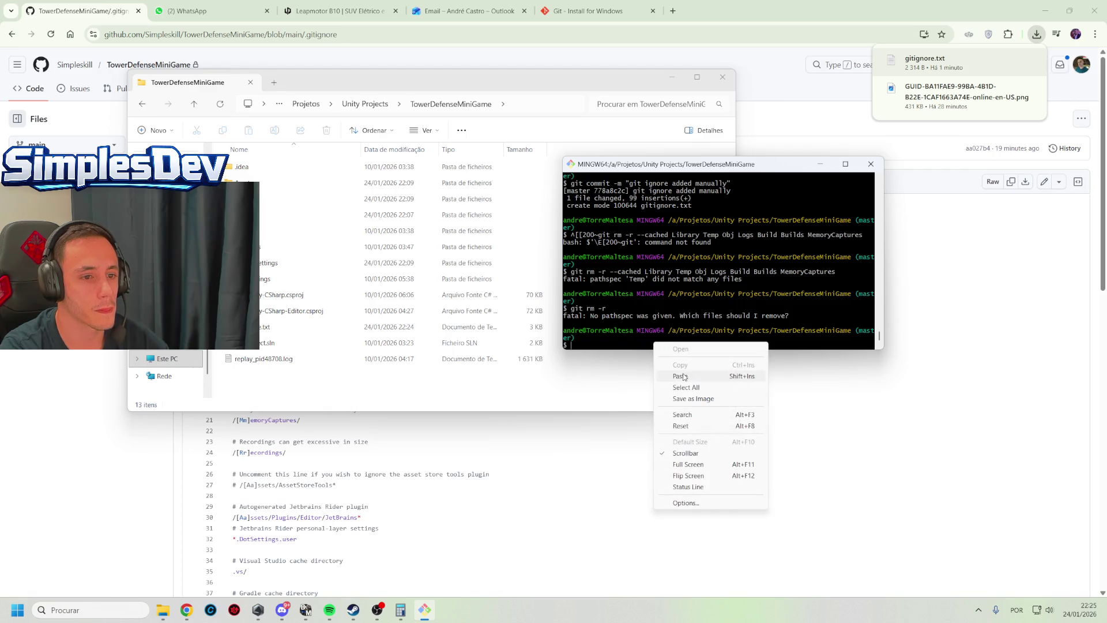
click(656, 363)
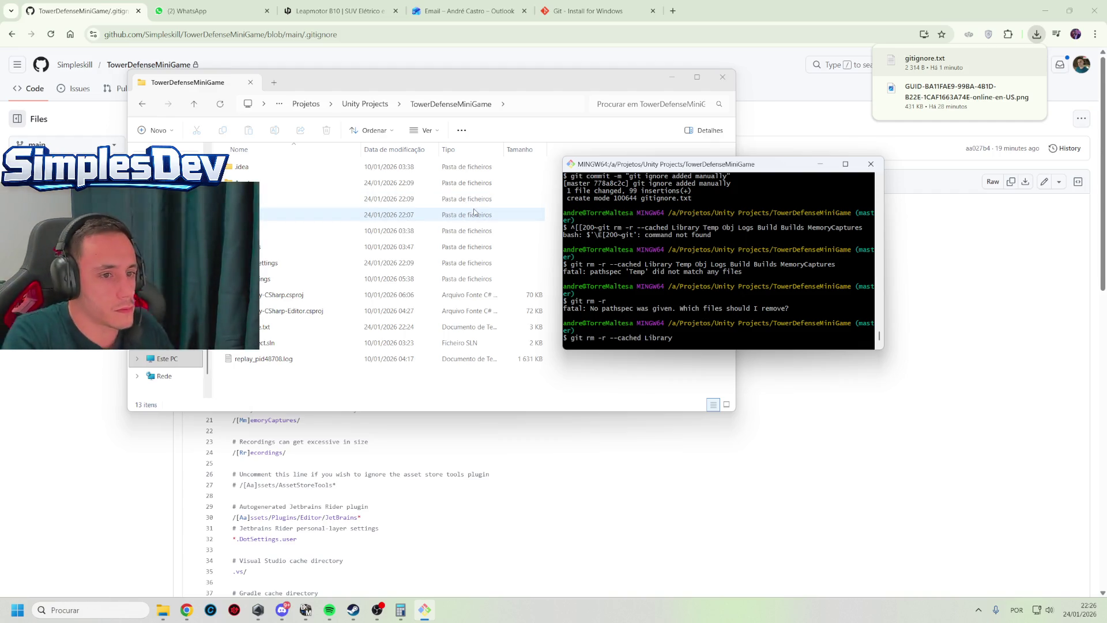
key(Return)
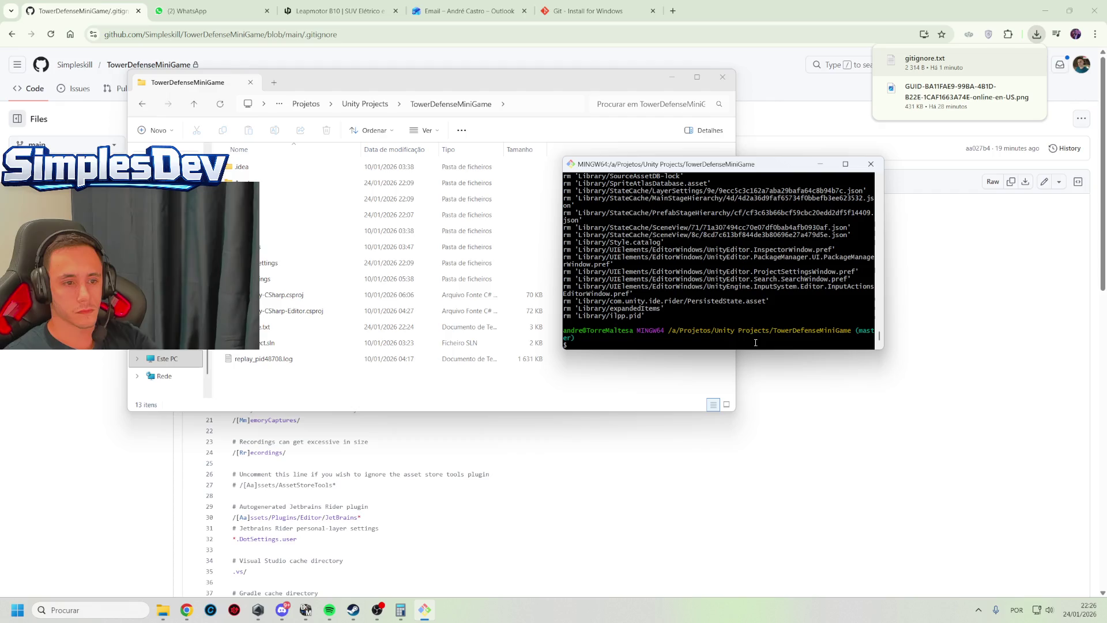
text(gitadd .)
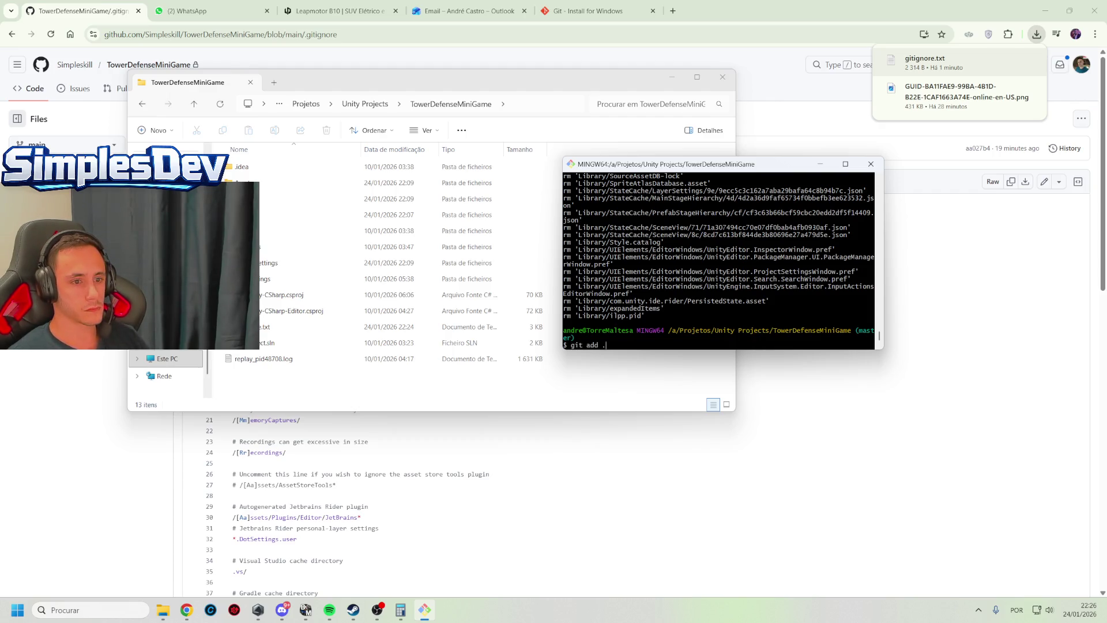
Stage all changes and commit with message 'Remove Unity generated folders from repo'
key(Return)
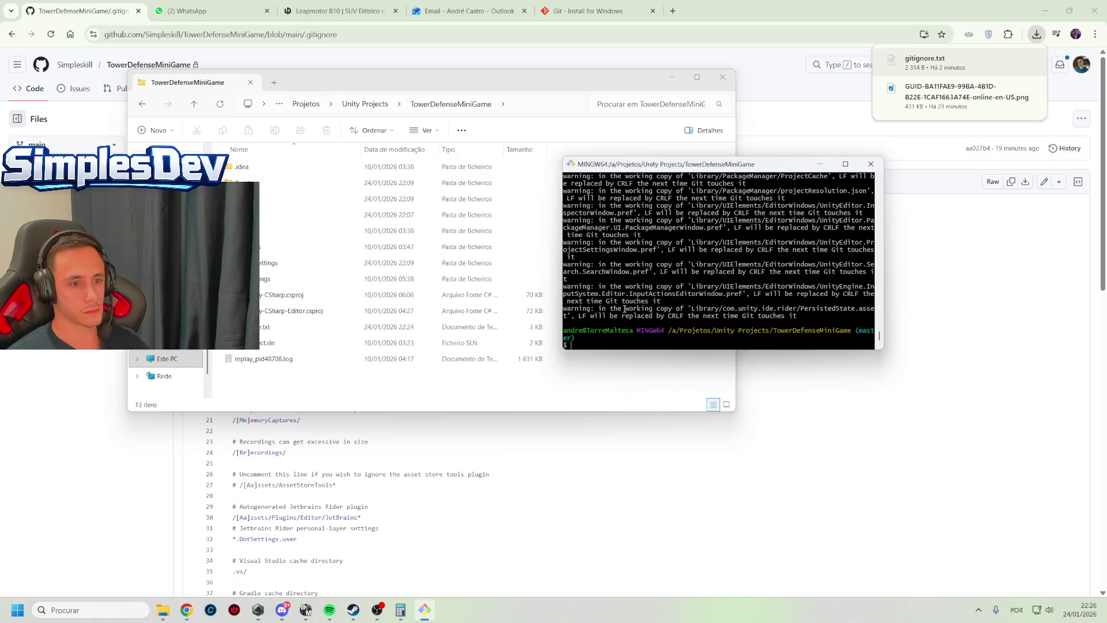
text(gitcommit -)
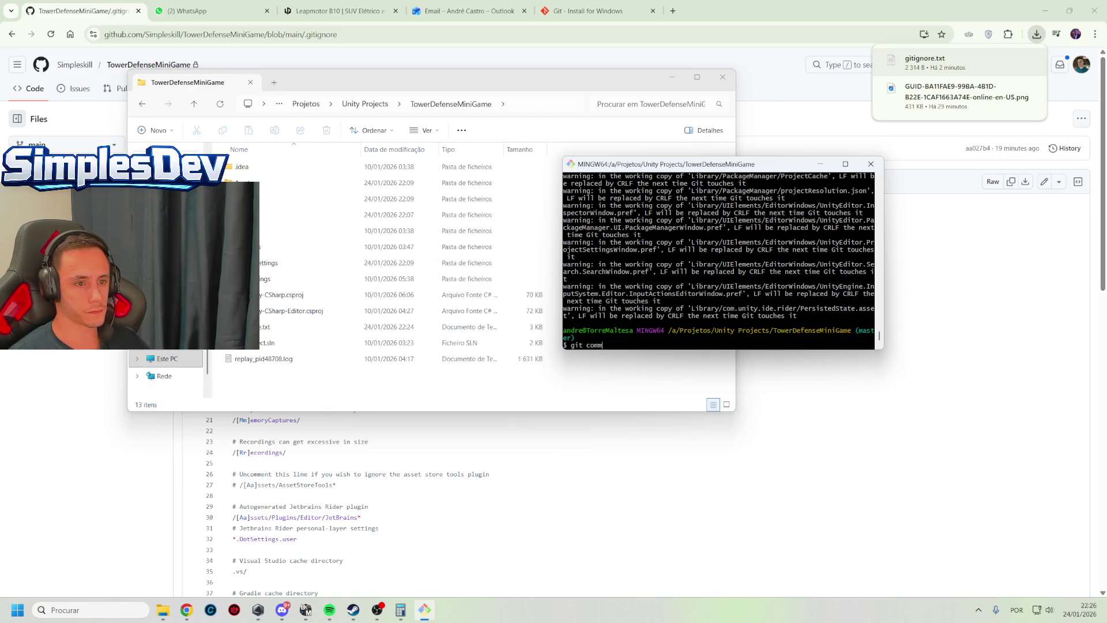
text(m "R)
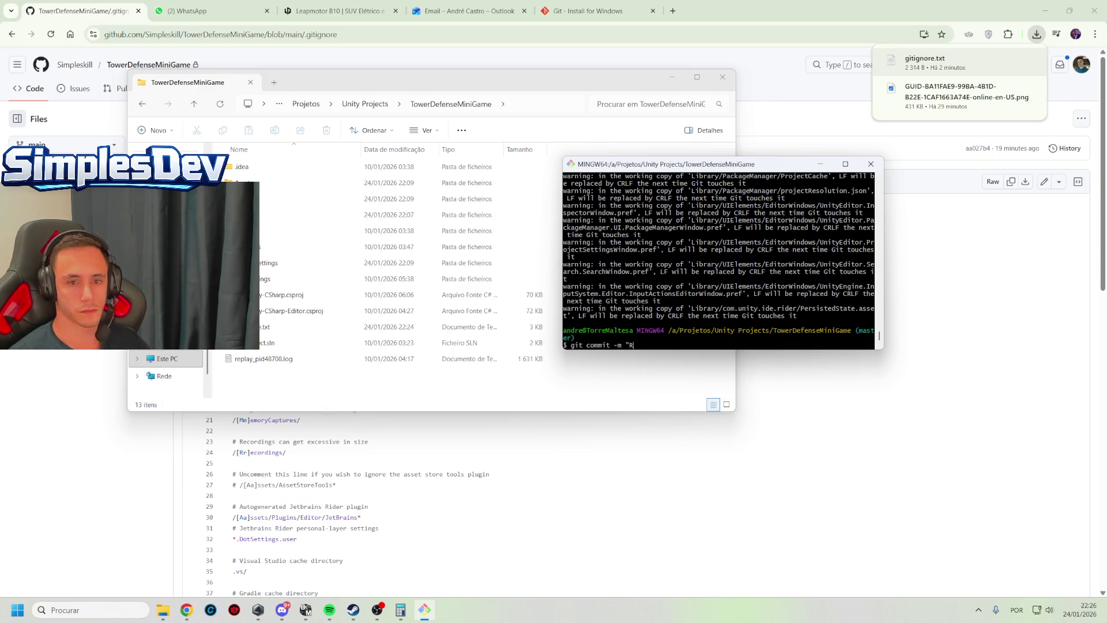
text(emove Unity g)
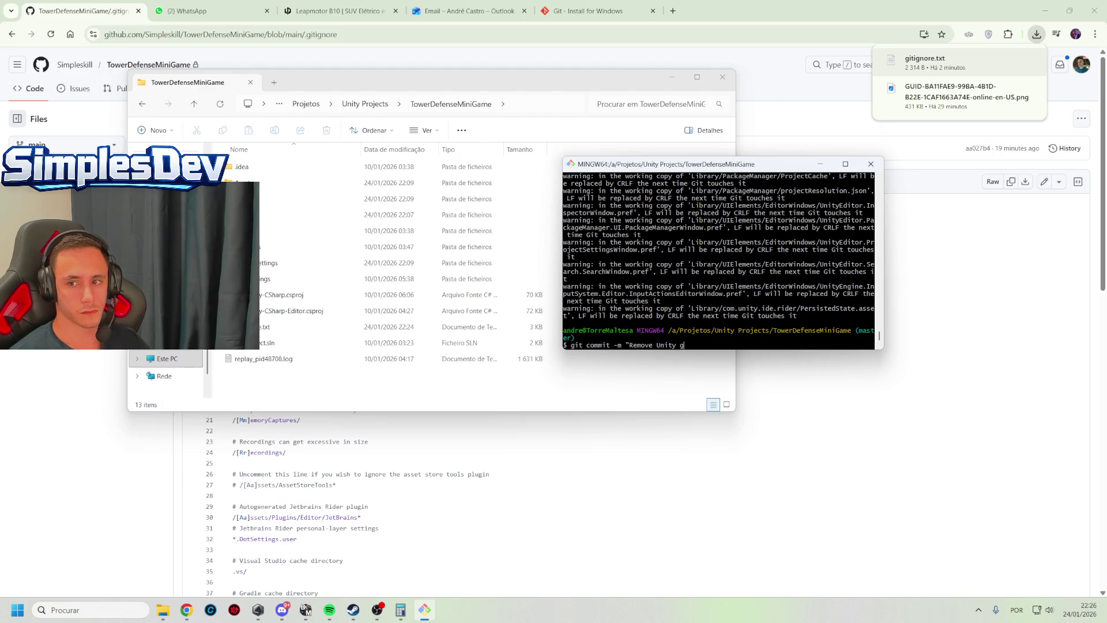
text(enerated folders f)
text(rom repo")
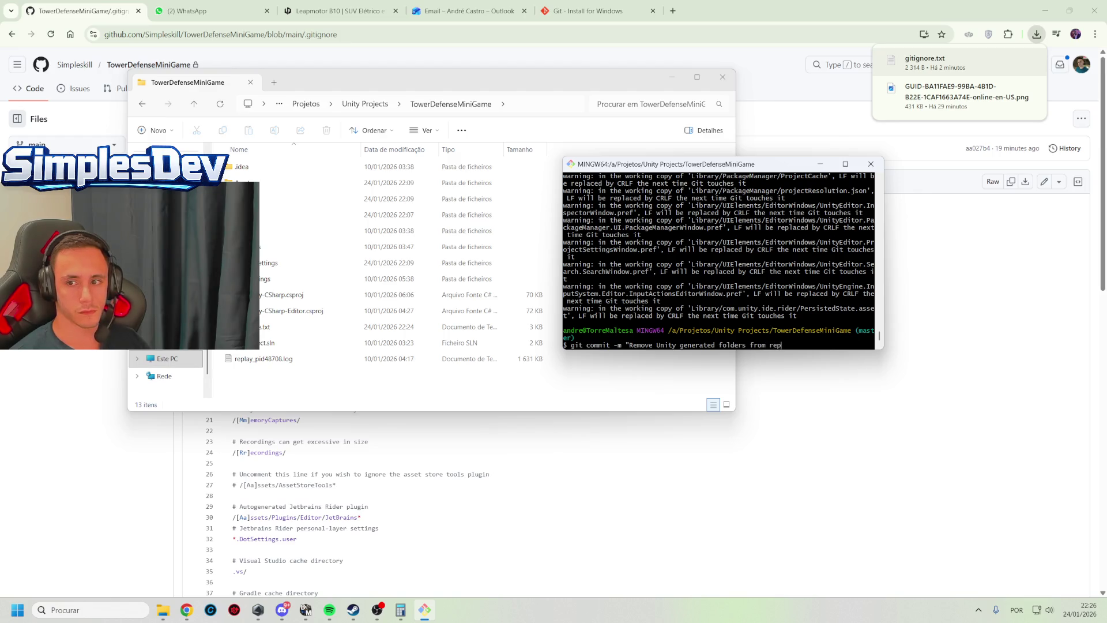
key(Return)
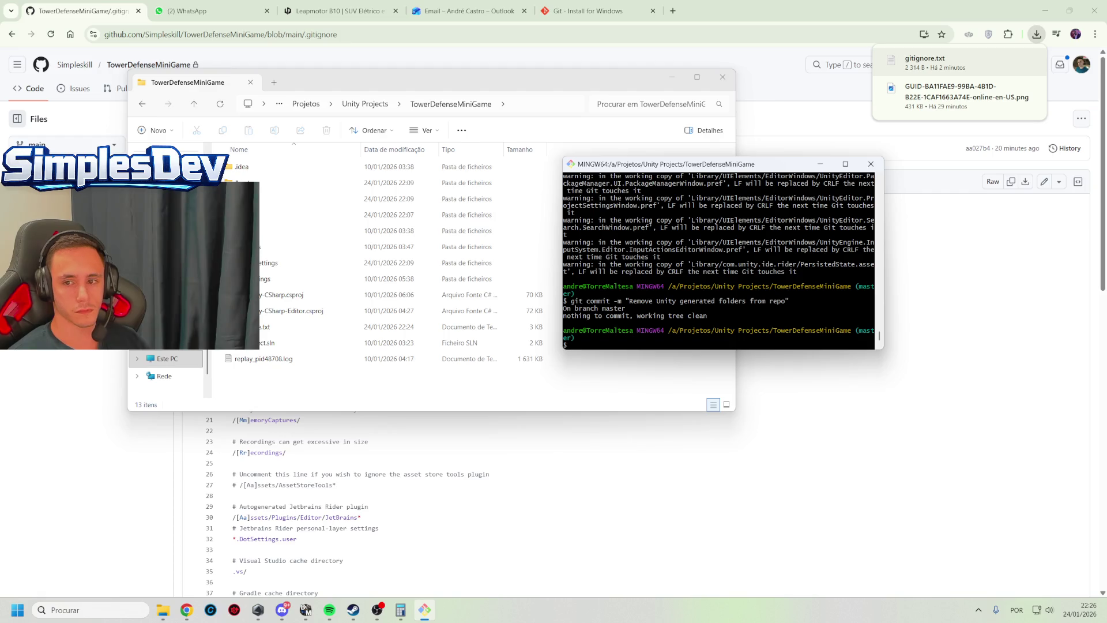
Push the master branch to origin with git push -u origin master
key(Up)
key(Up)
key(Up)
key(Up)
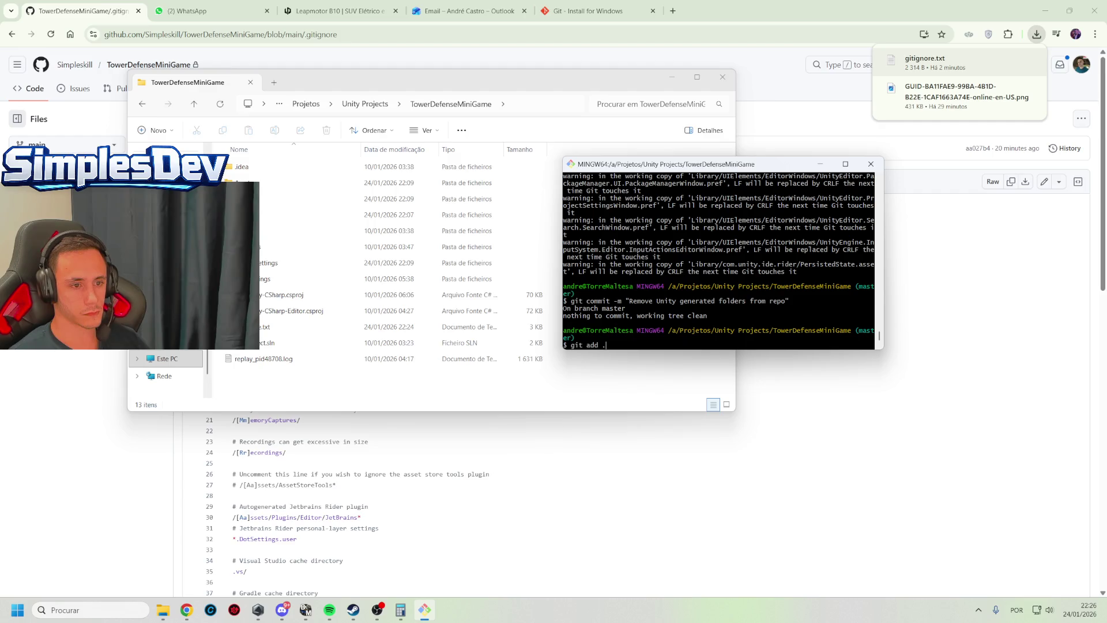
key(Up)
key(Up)
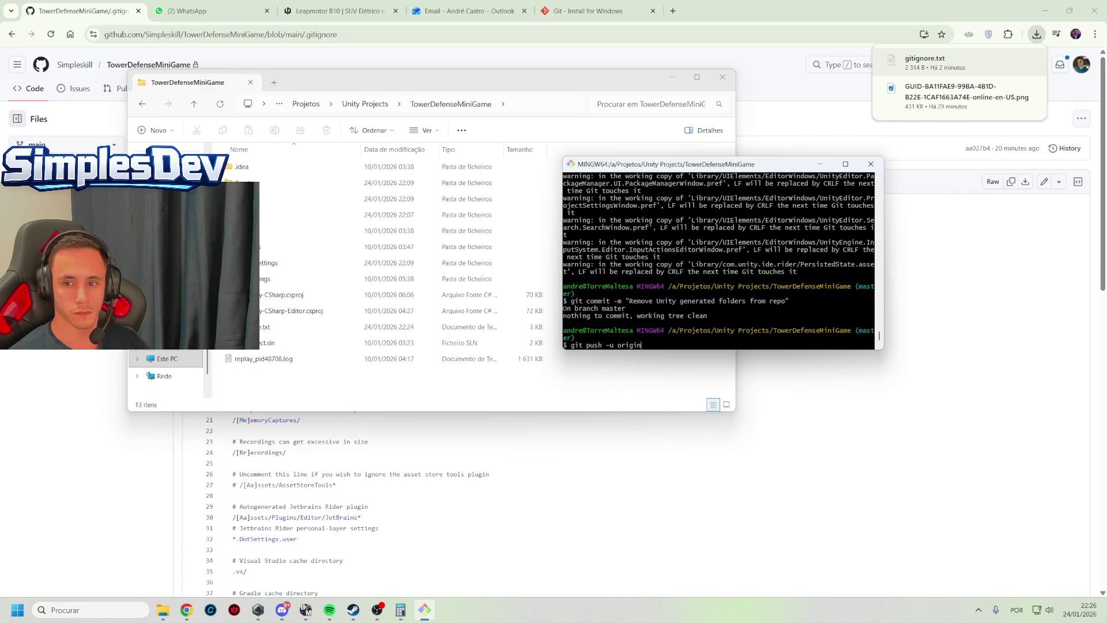
text( master)
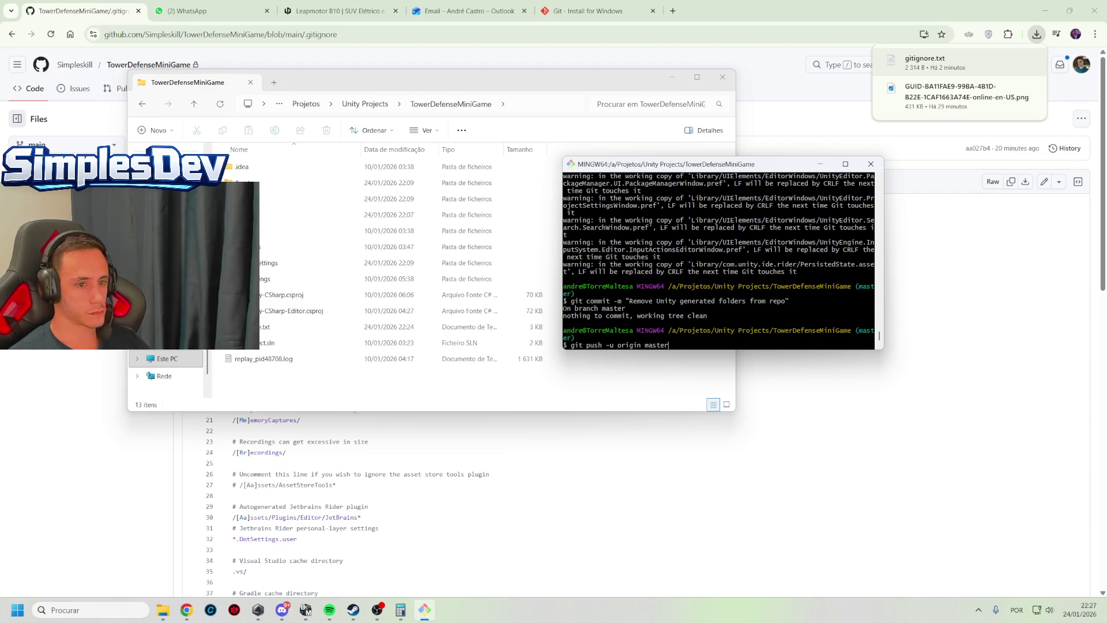
key(Return)
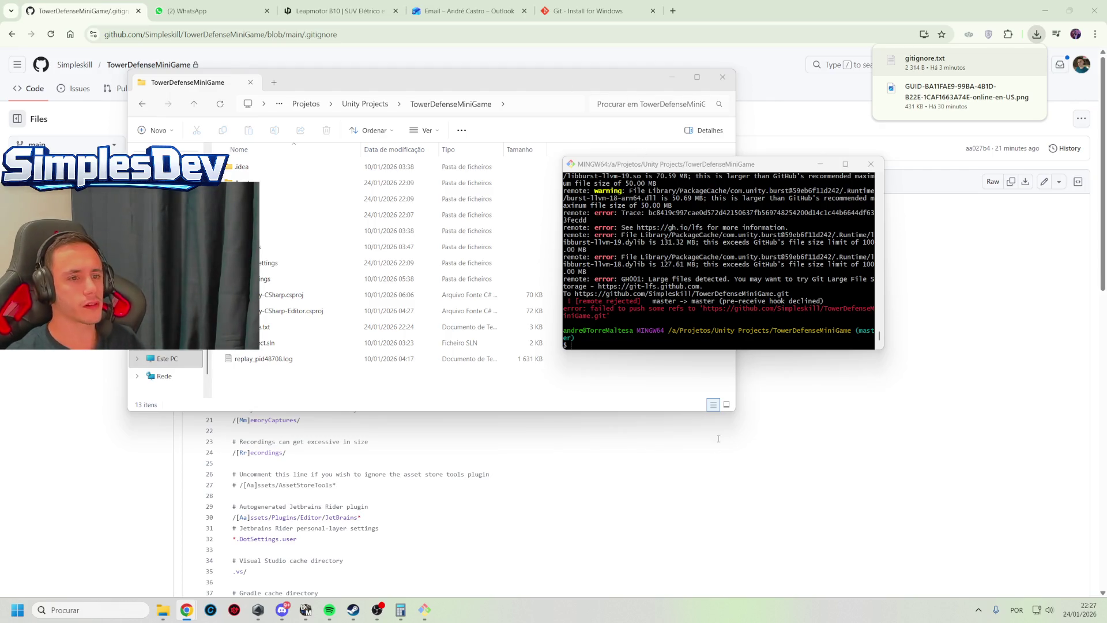
Select the git-lfs.github.com link in GitHub's large-file rejection message
drag(702, 287, 599, 285)
right_click(610, 285)
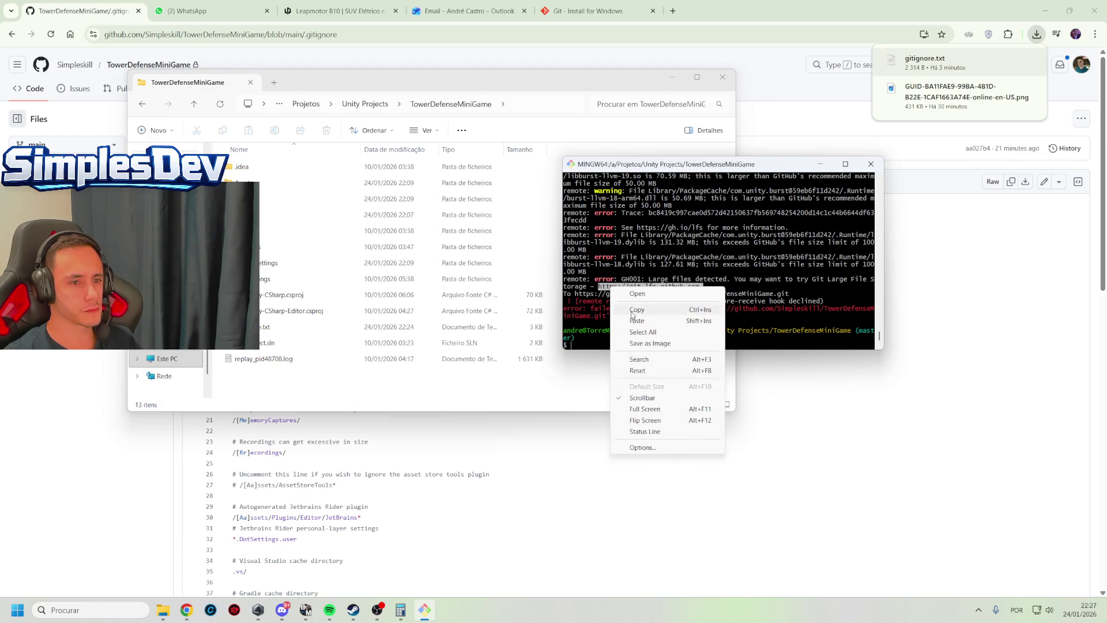
Open the copied Git LFS link in a new Chrome tab and download the v3.7.1 Windows installer
click(629, 310)
click(679, 5)
click(672, 10)
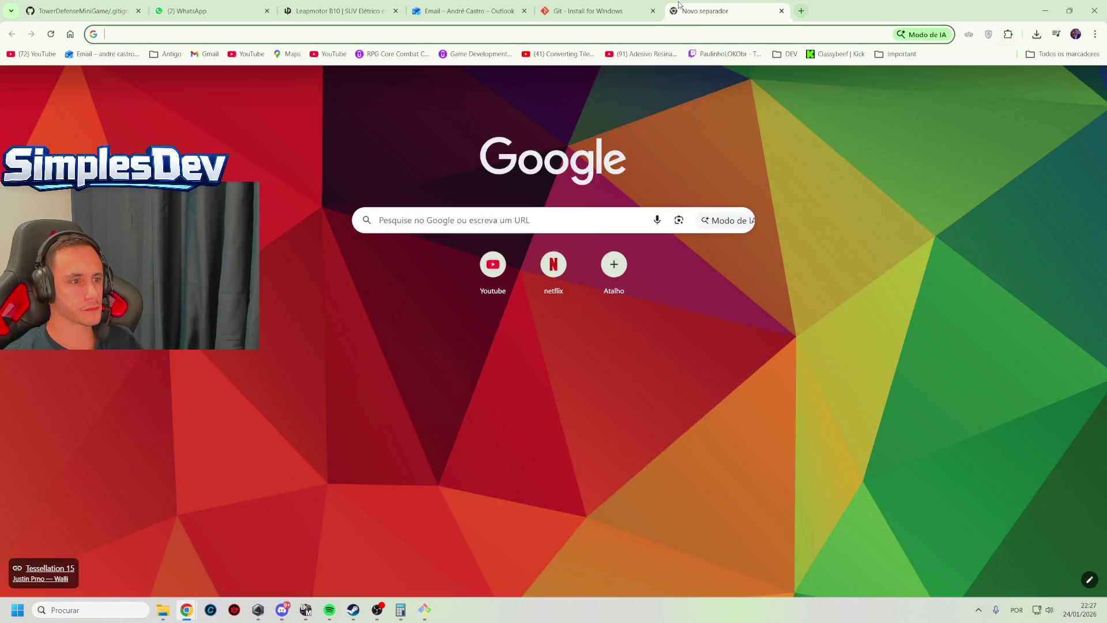
key(ctrl+v)
key(Return)
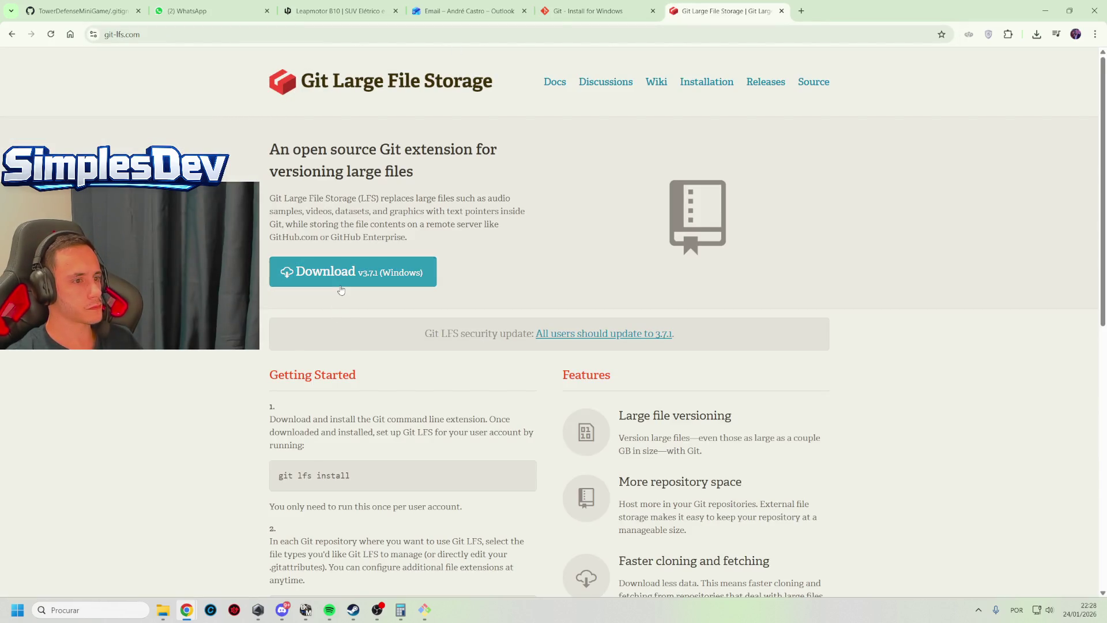
click(346, 272)
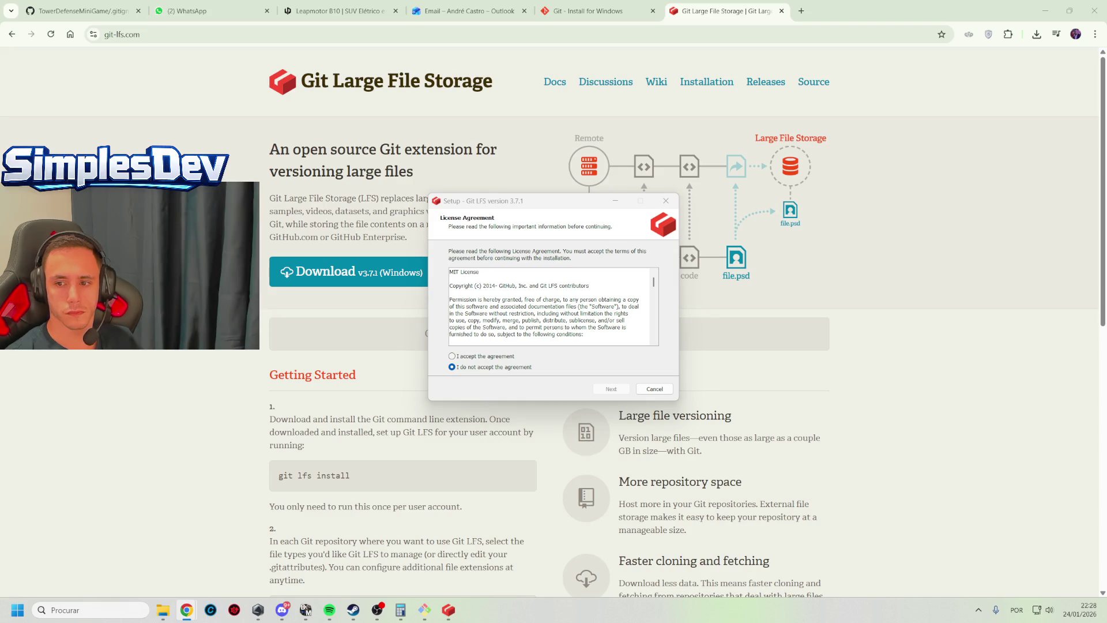
Accept the licence and install Git LFS 3.7.1 at the default location
click(497, 357)
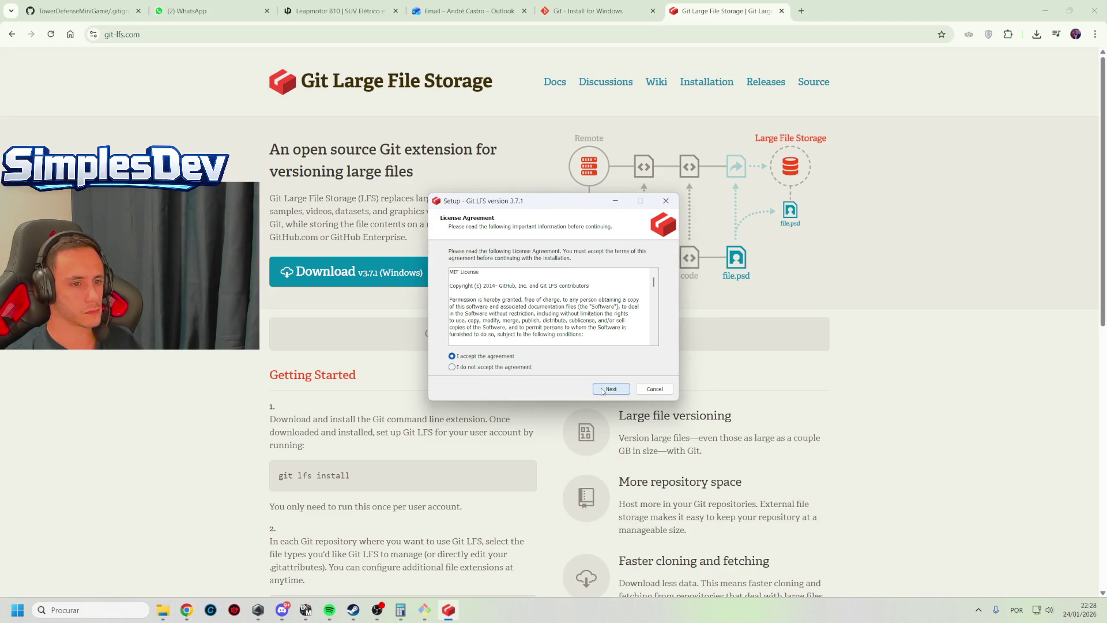
click(603, 390)
click(606, 389)
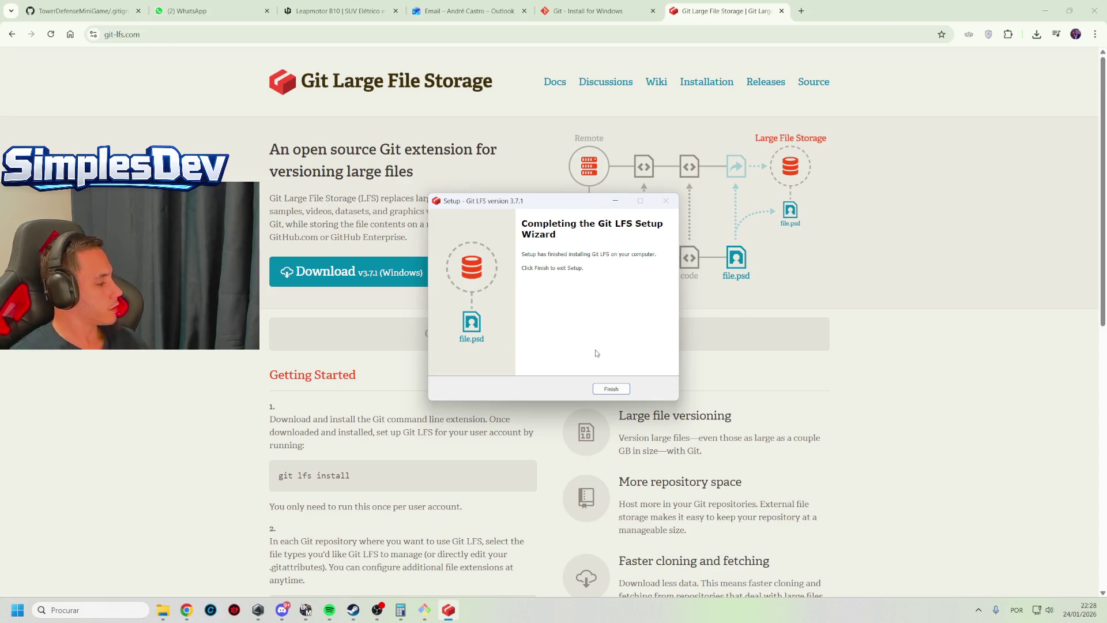
click(605, 394)
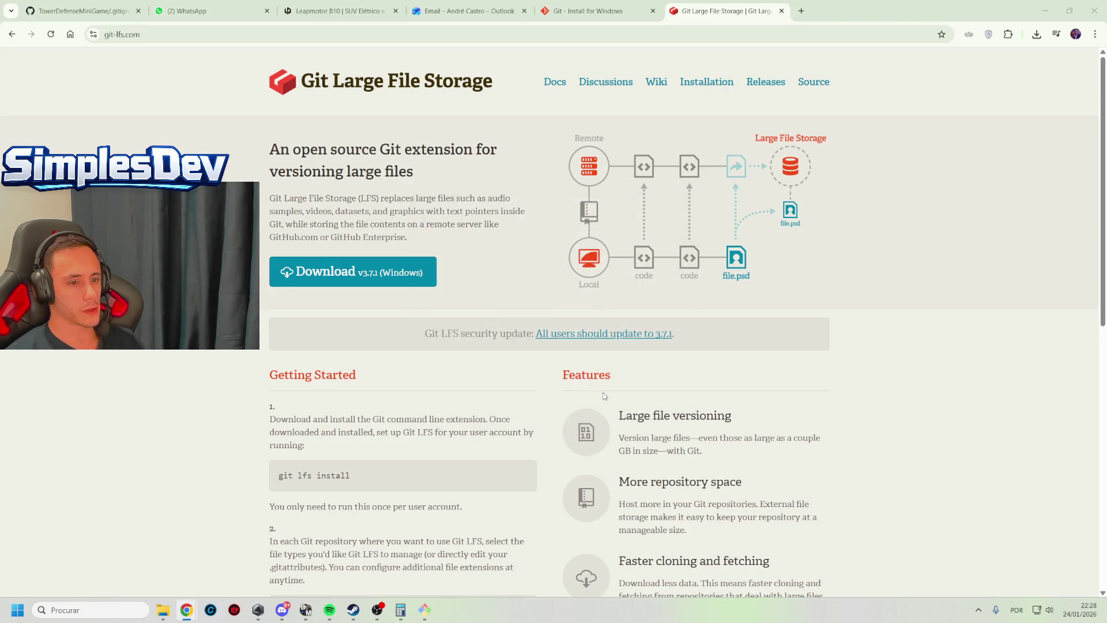
click(424, 610)
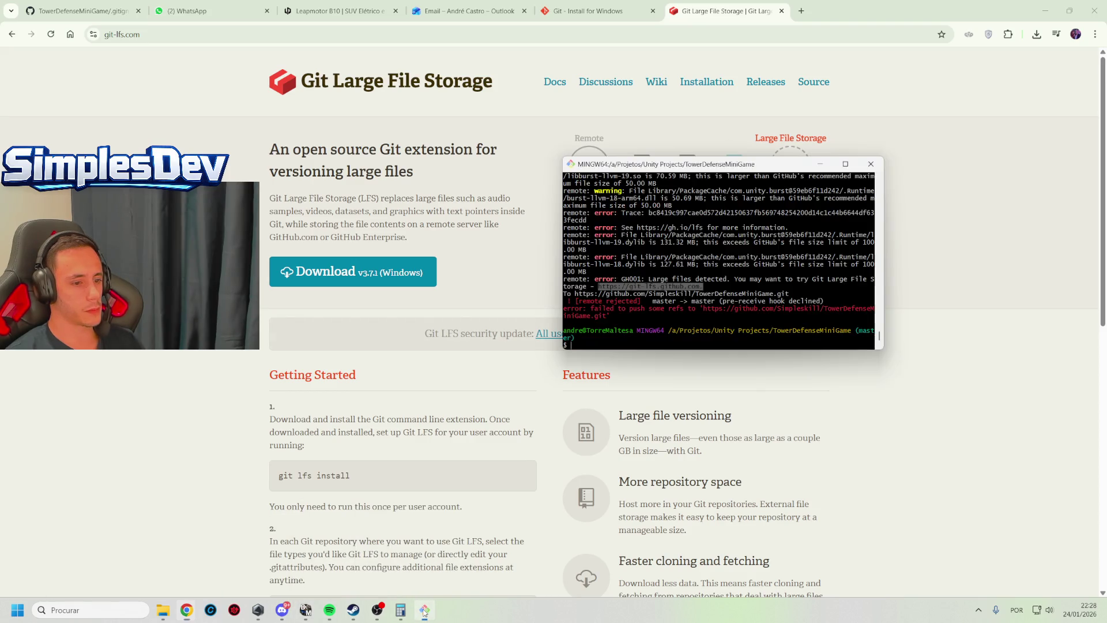
Rerun git push -u origin master and follow the LFS object upload progress
key(Up)
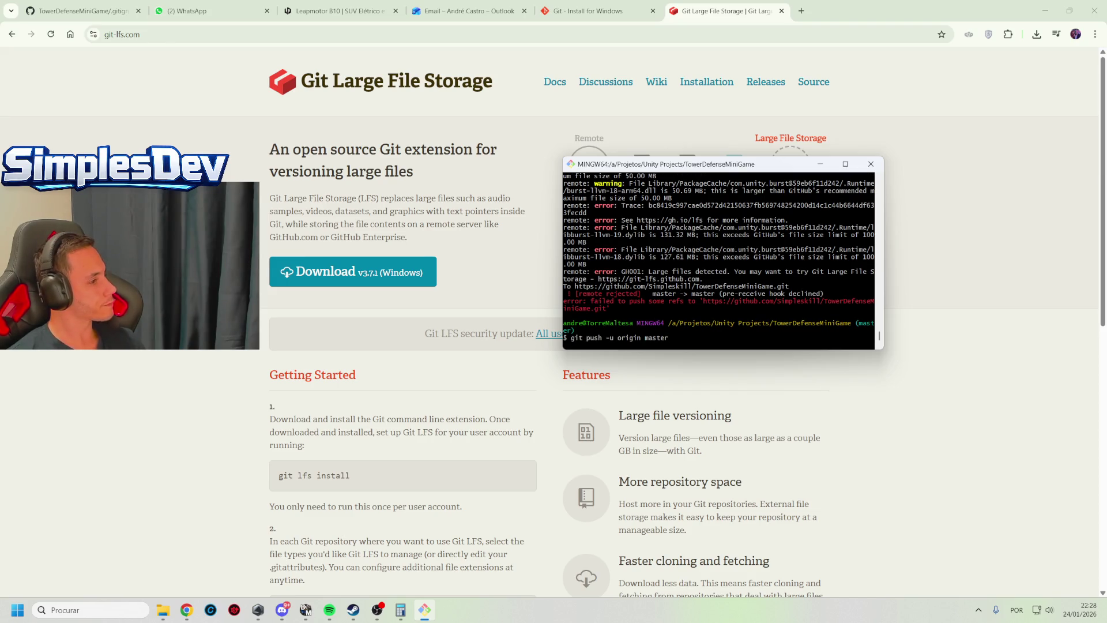
key(Return)
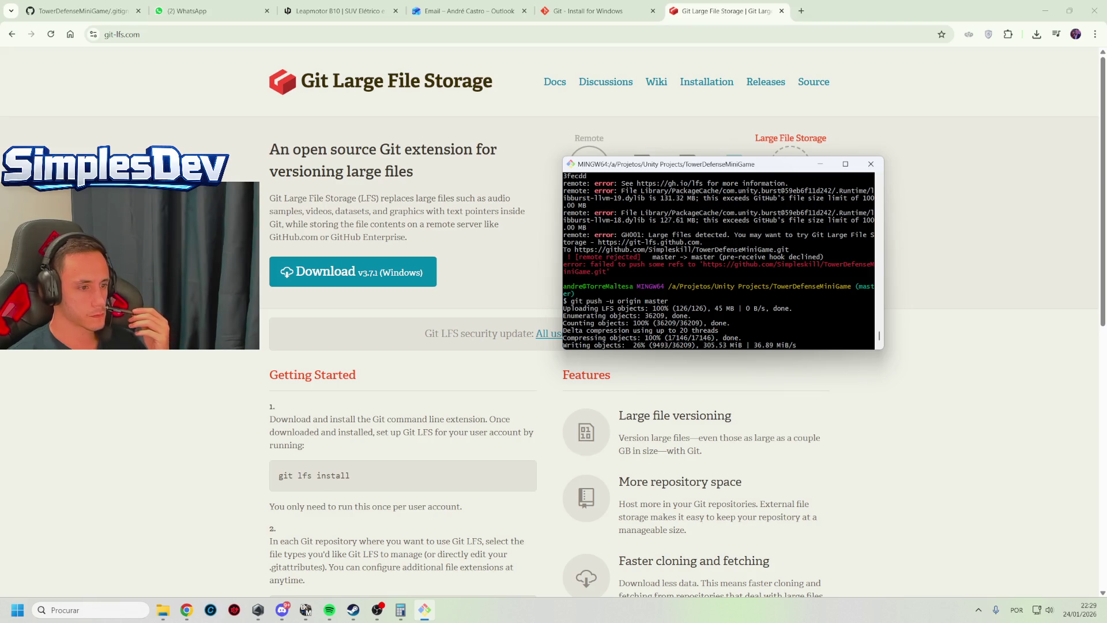
scroll(381, 338, down, 3)
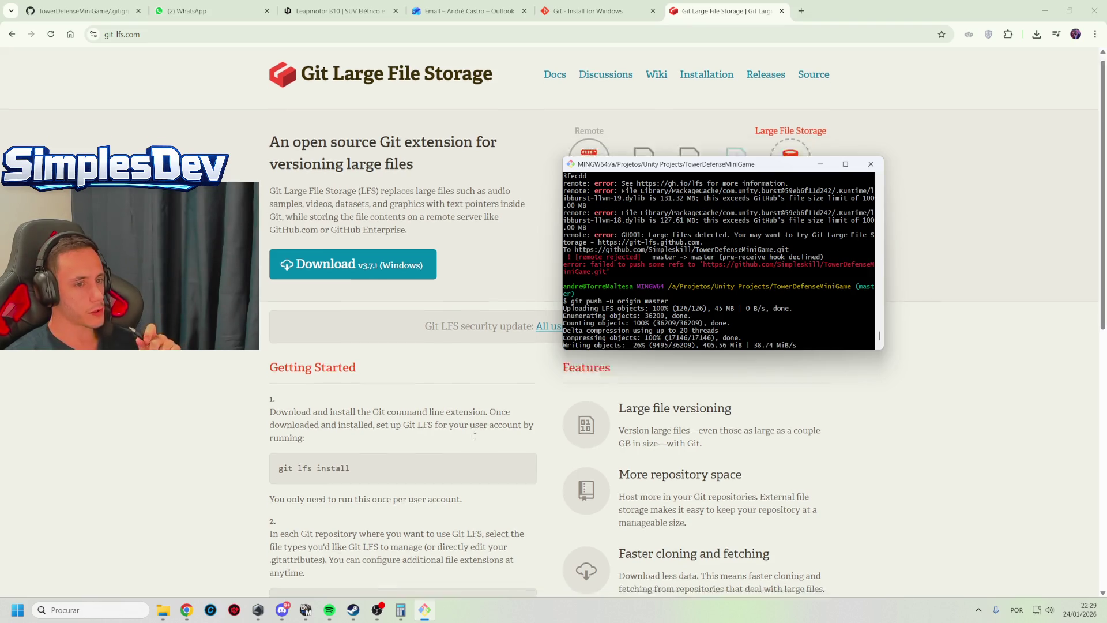
scroll(382, 338, down, 2)
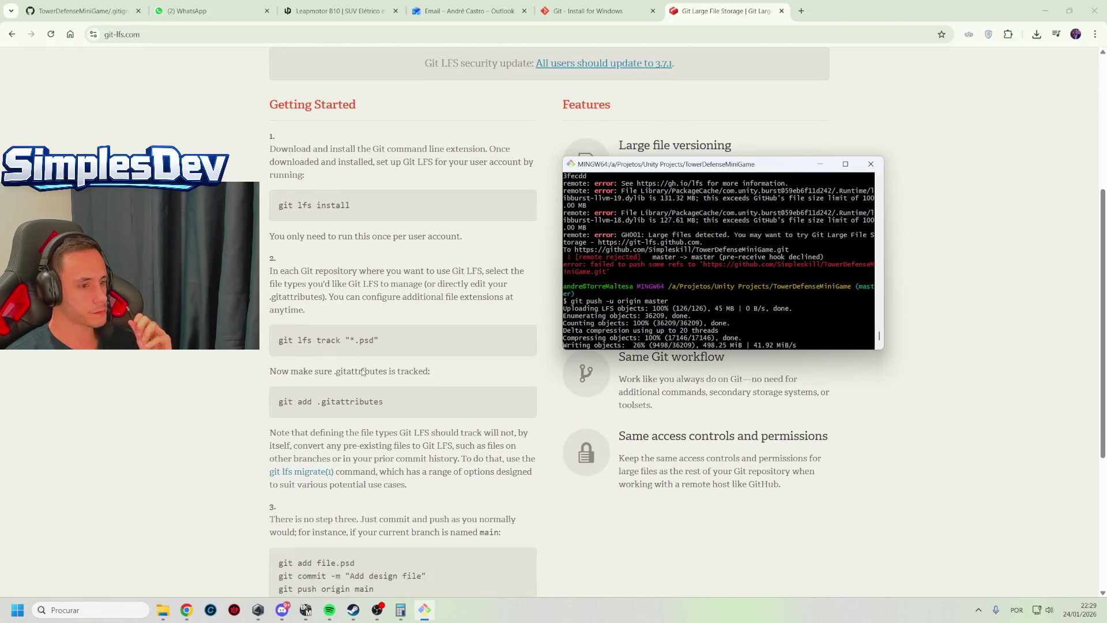
scroll(362, 372, down, 2)
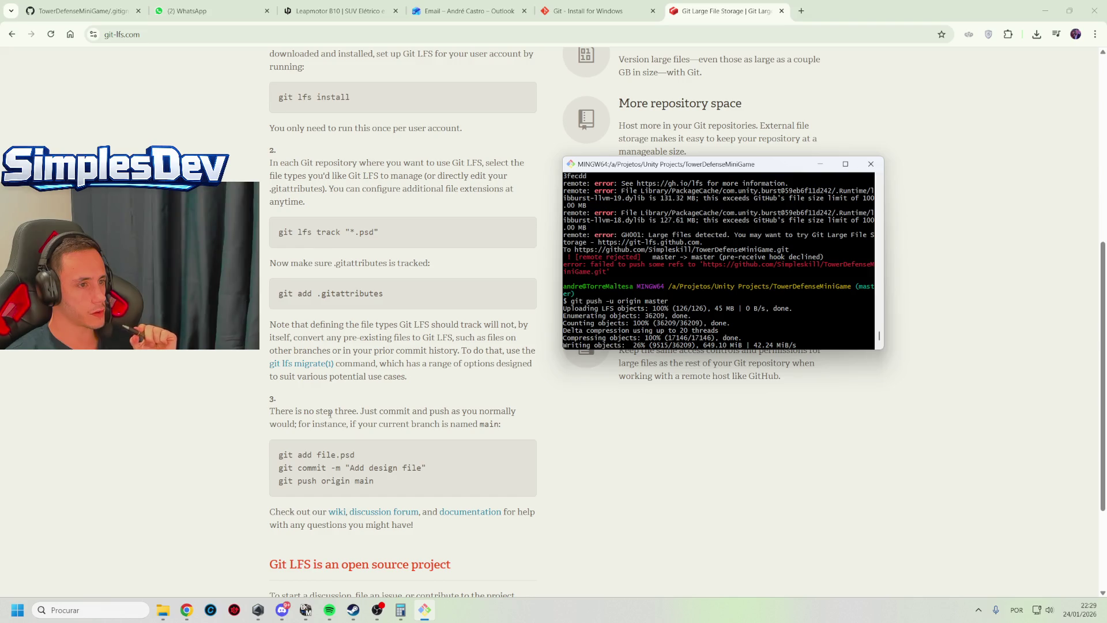
scroll(381, 277, down, 3)
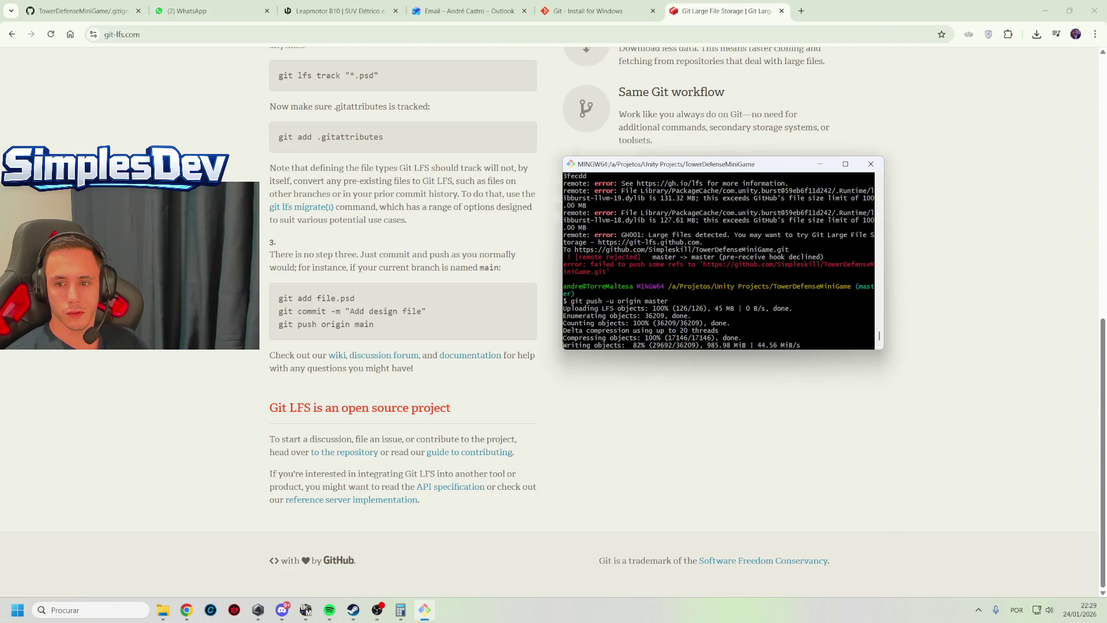
key(alt+Tab)
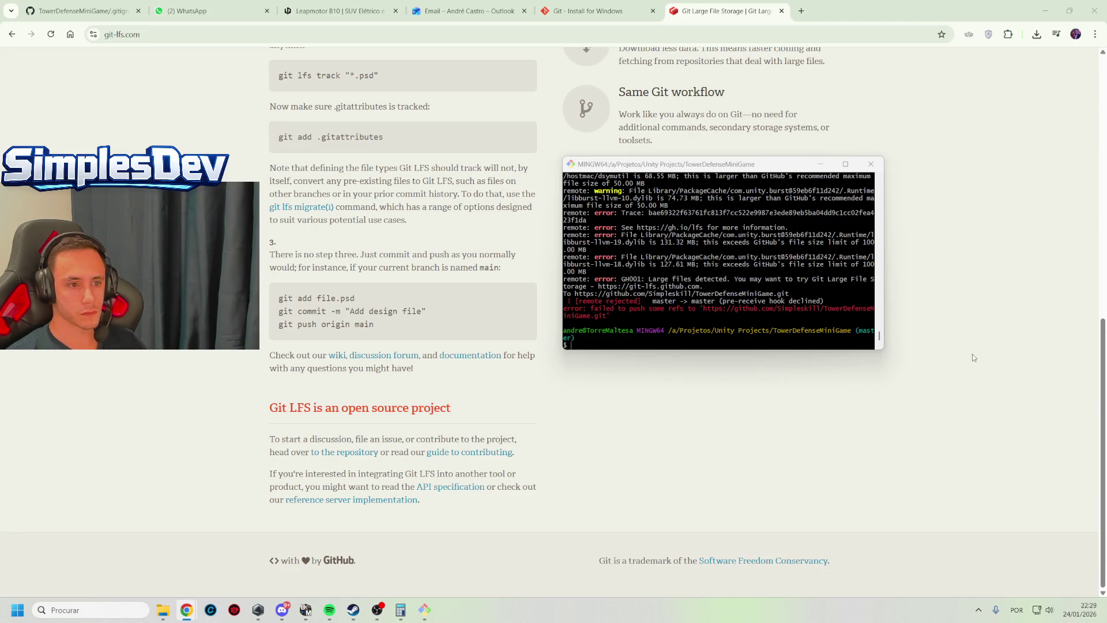
Undo the last commit with git reset --soft HEAD~1 and check git status
right_click(598, 338)
click(633, 373)
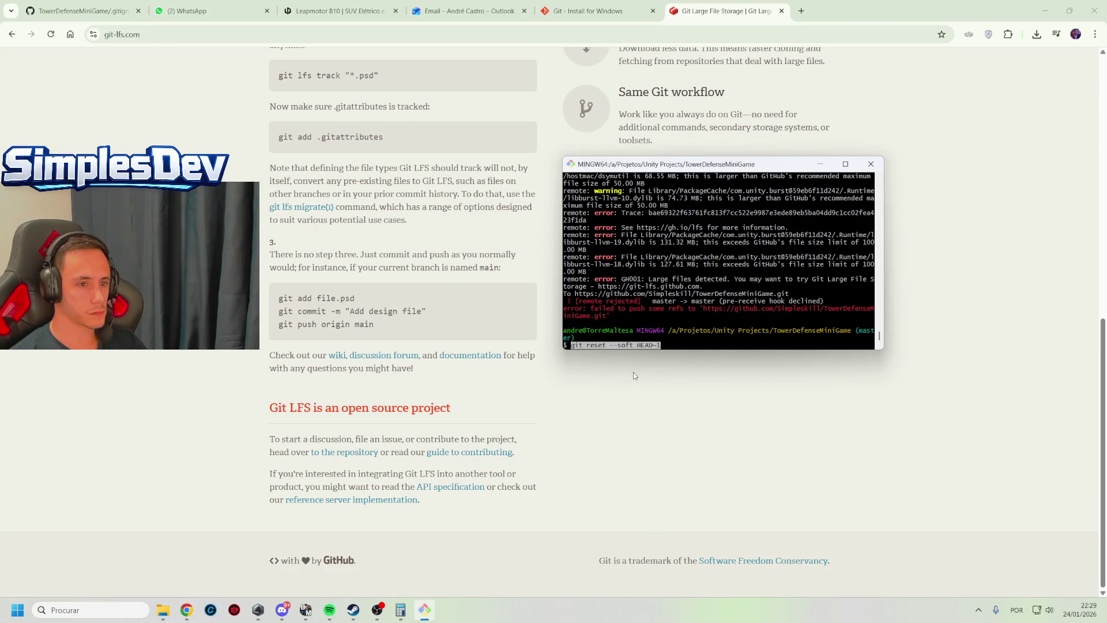
key(Return)
text(git status)
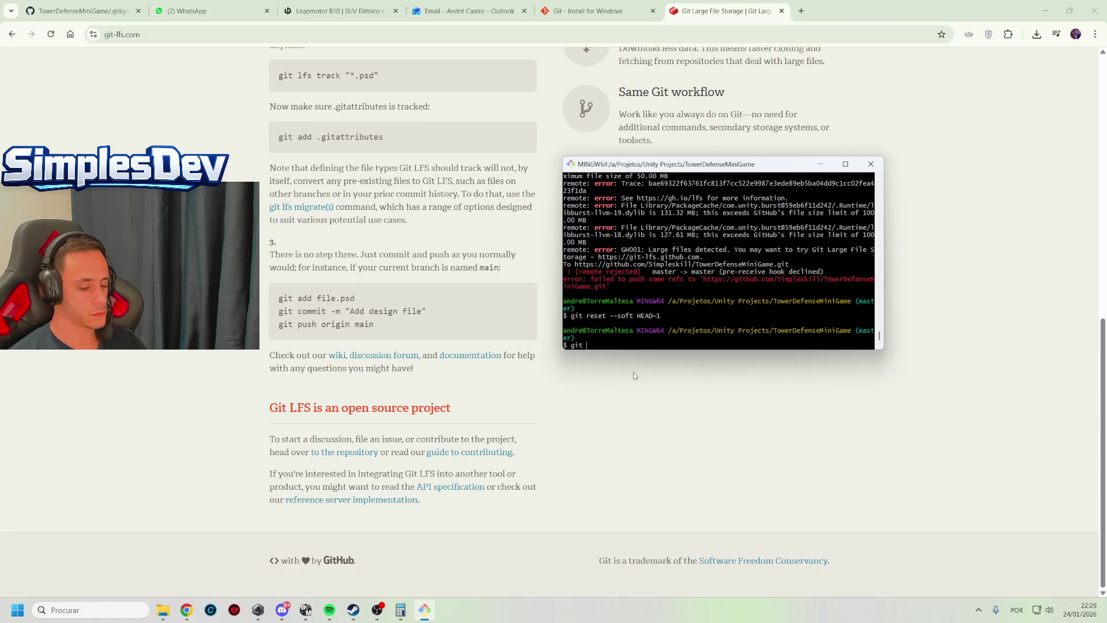
key(Return)
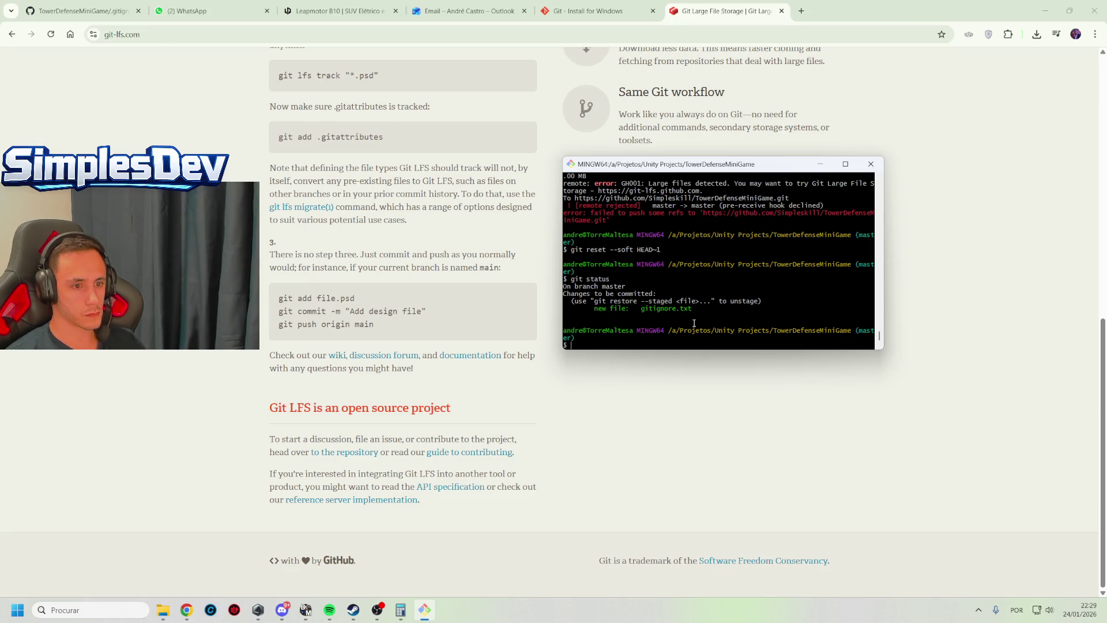
Rerun the soft reset against HEAD~1
text(git status)
key(Up)
key(BackSpace)
text(0)
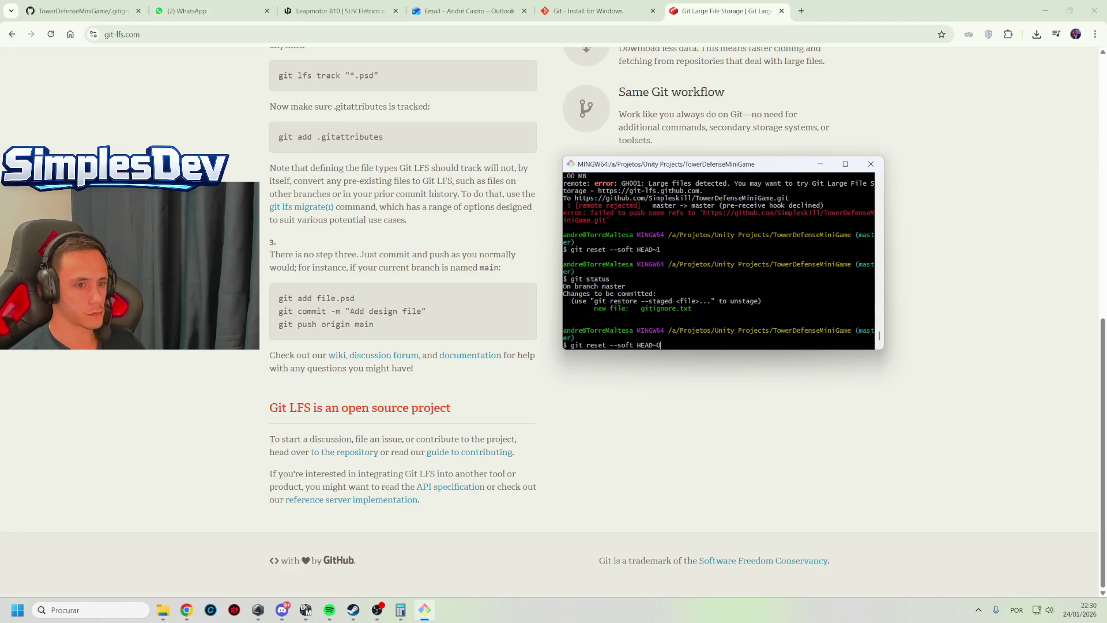
text(1)
key(Return)
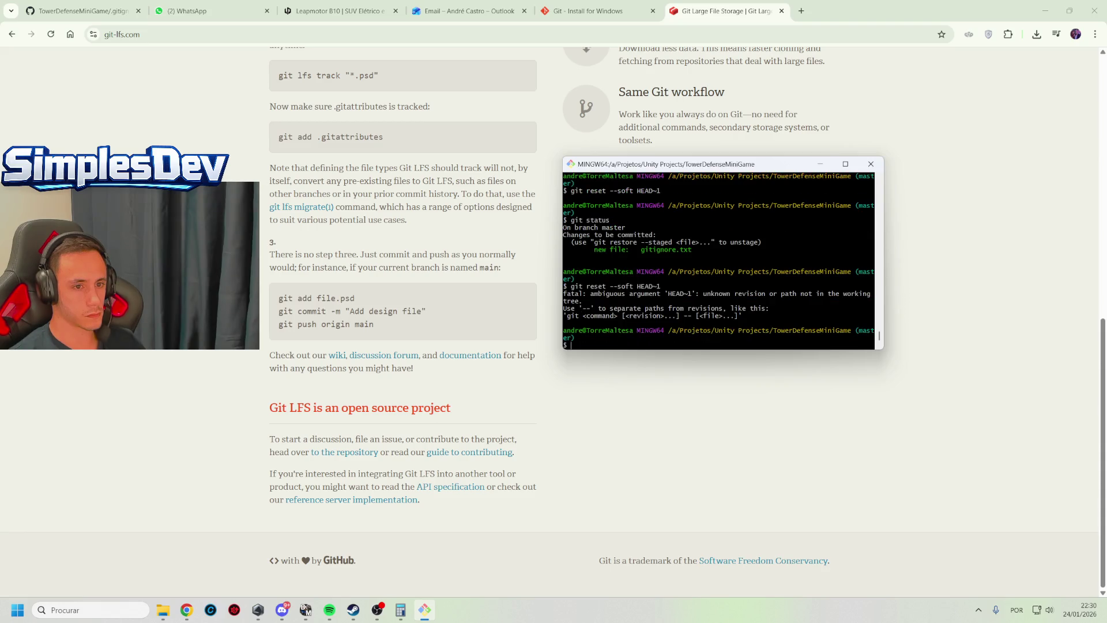
Soft-reset to HEAD~0, recheck git status, and put away the project folder window
key(Up)
key(BackSpace)
text(0)
key(Return)
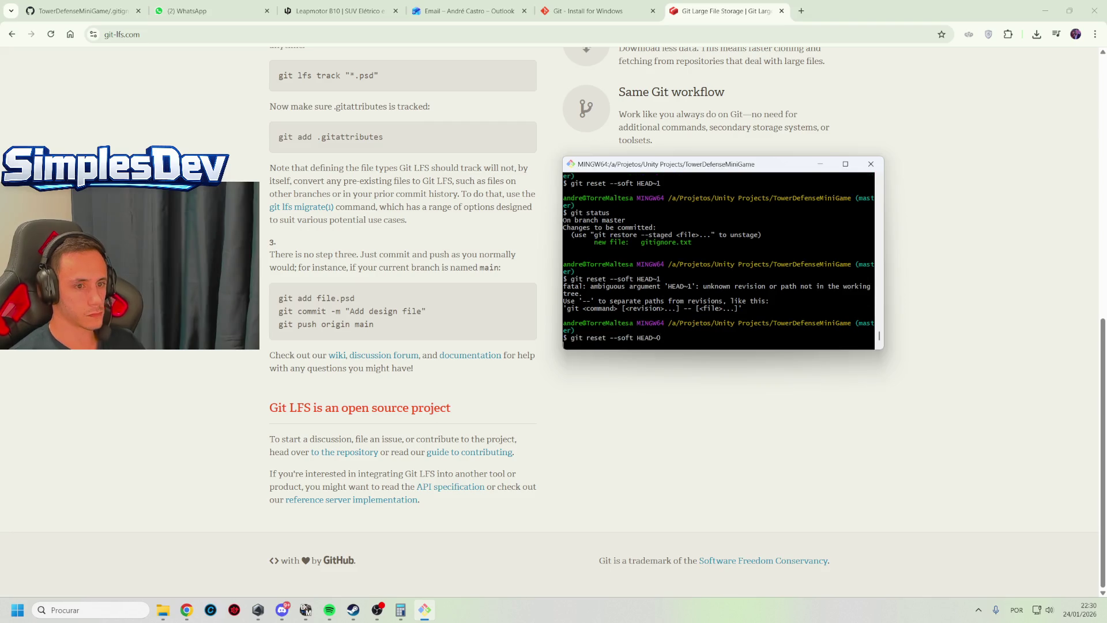
key(Up)
key(Up)
key(Return)
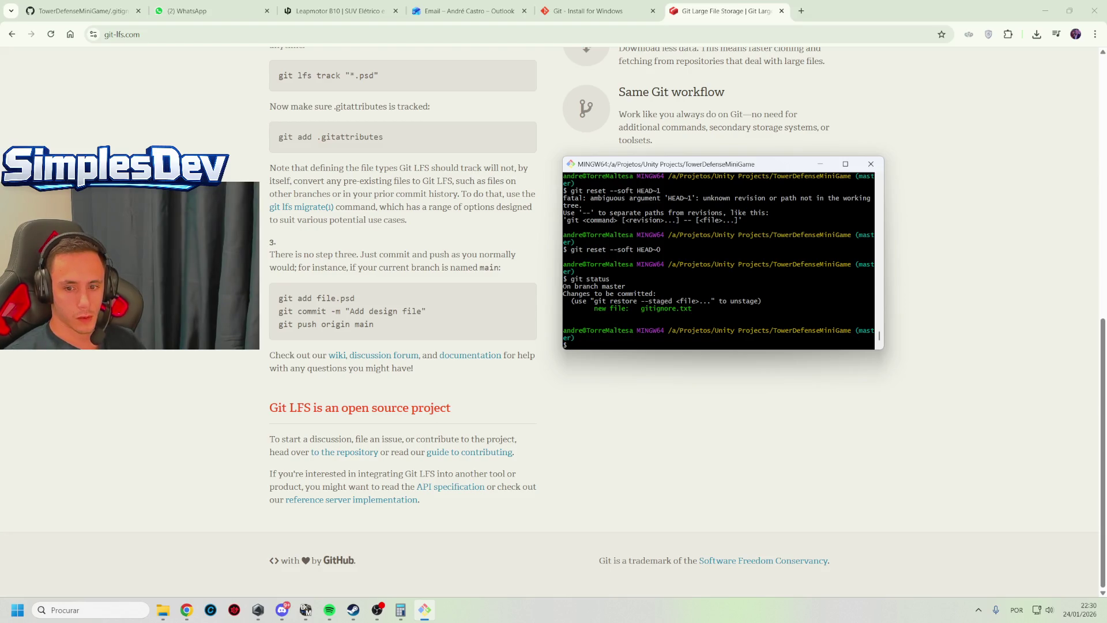
key(alt+Tab)
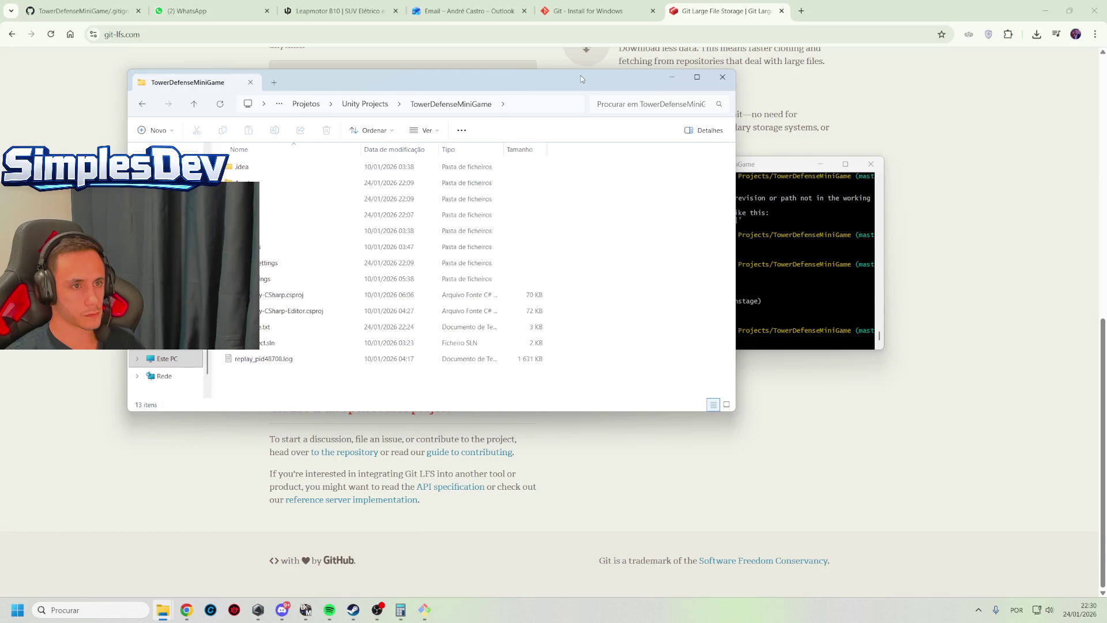
click(672, 77)
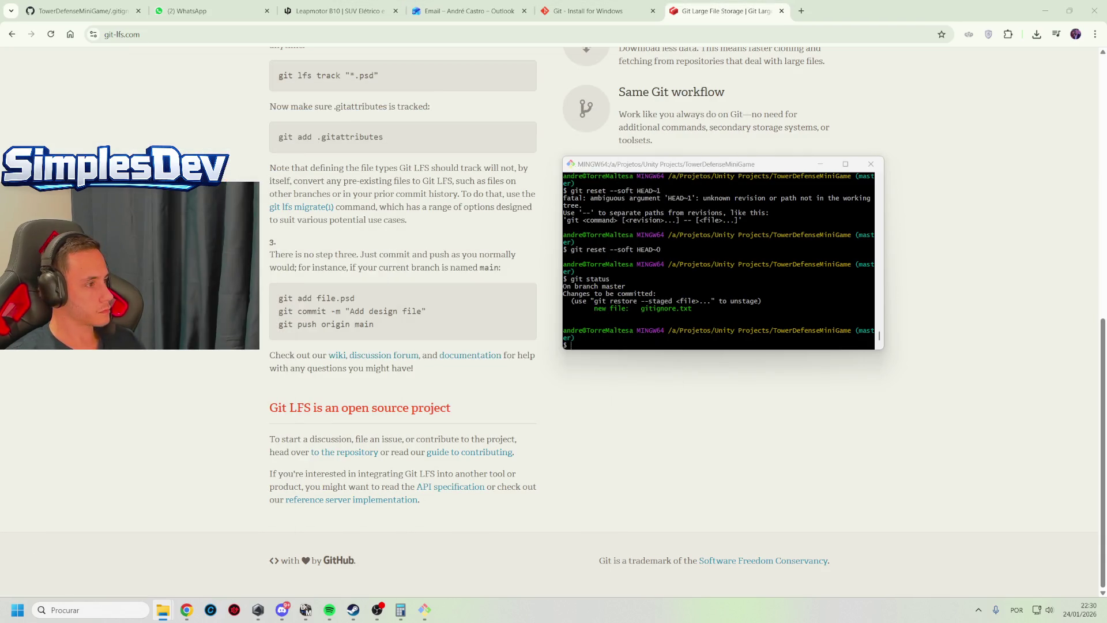
click(705, 333)
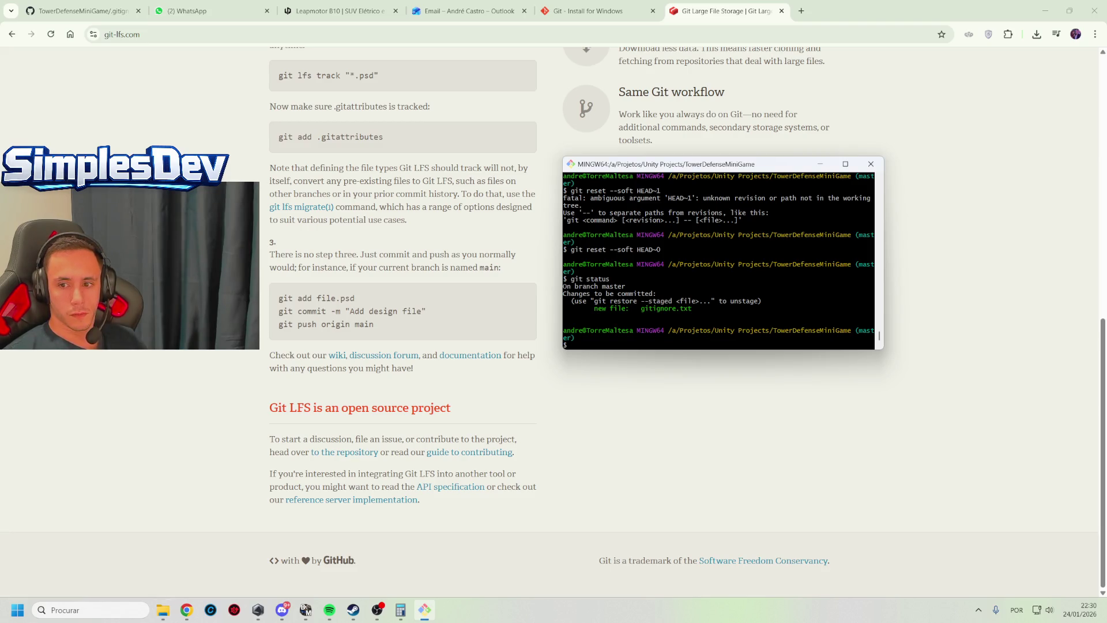
Run the pasted orphan-branch, add, commit, branch -M master and push -f commands
key(alt+Tab)
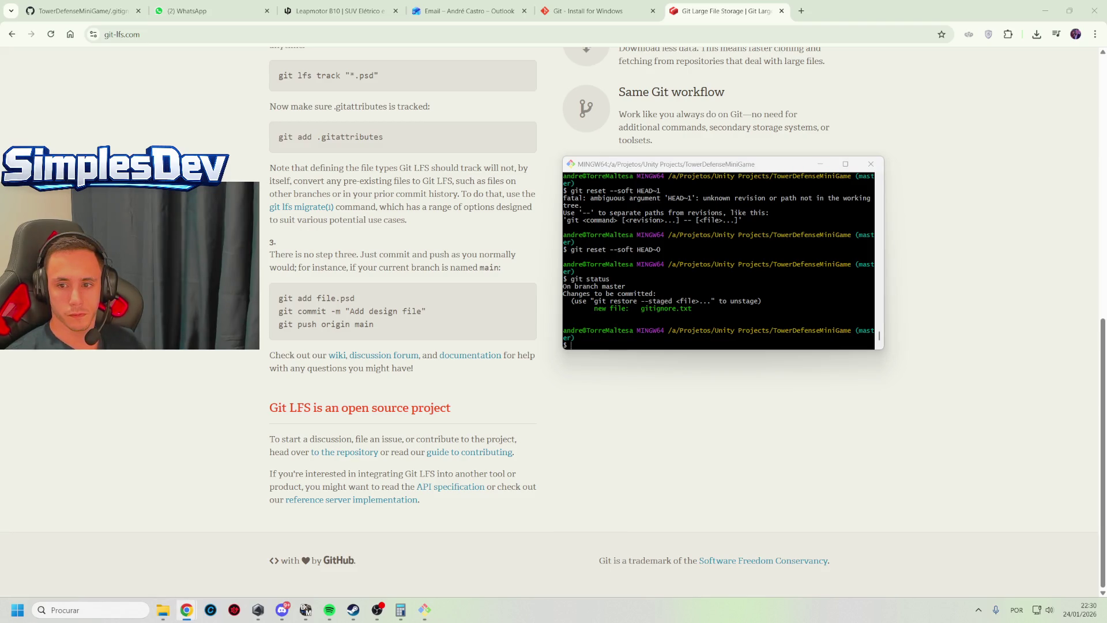
click(693, 317)
right_click(693, 316)
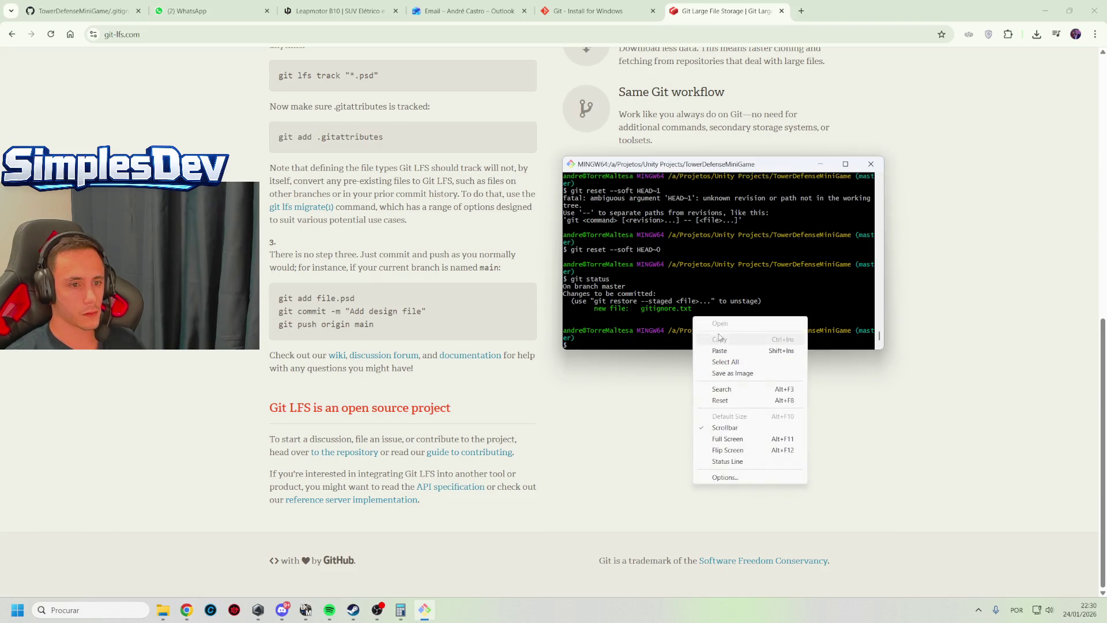
click(729, 352)
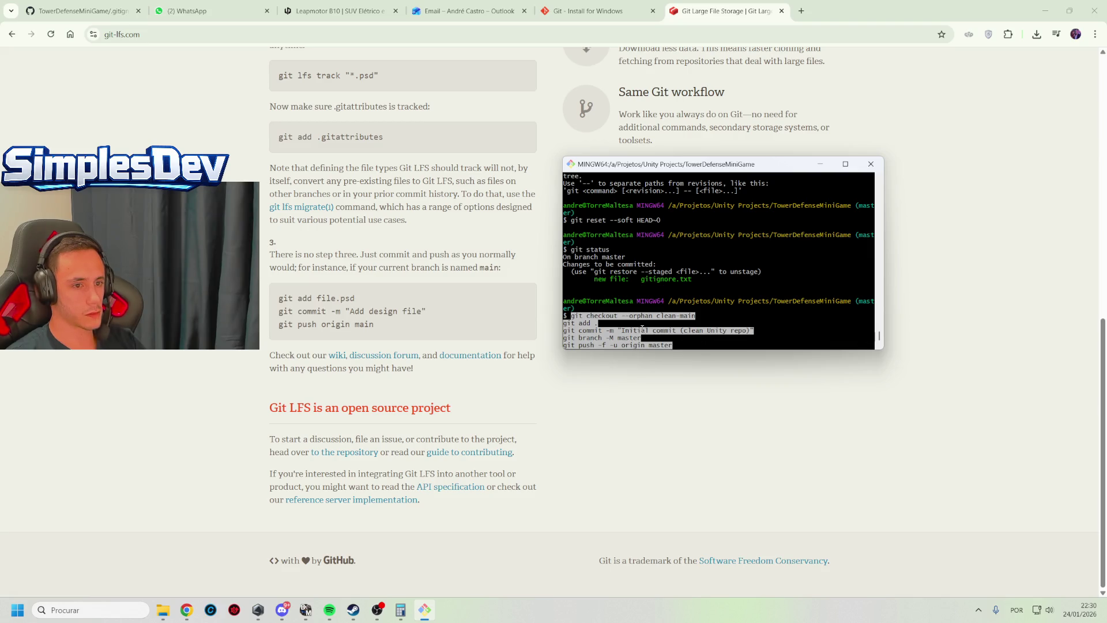
key(Return)
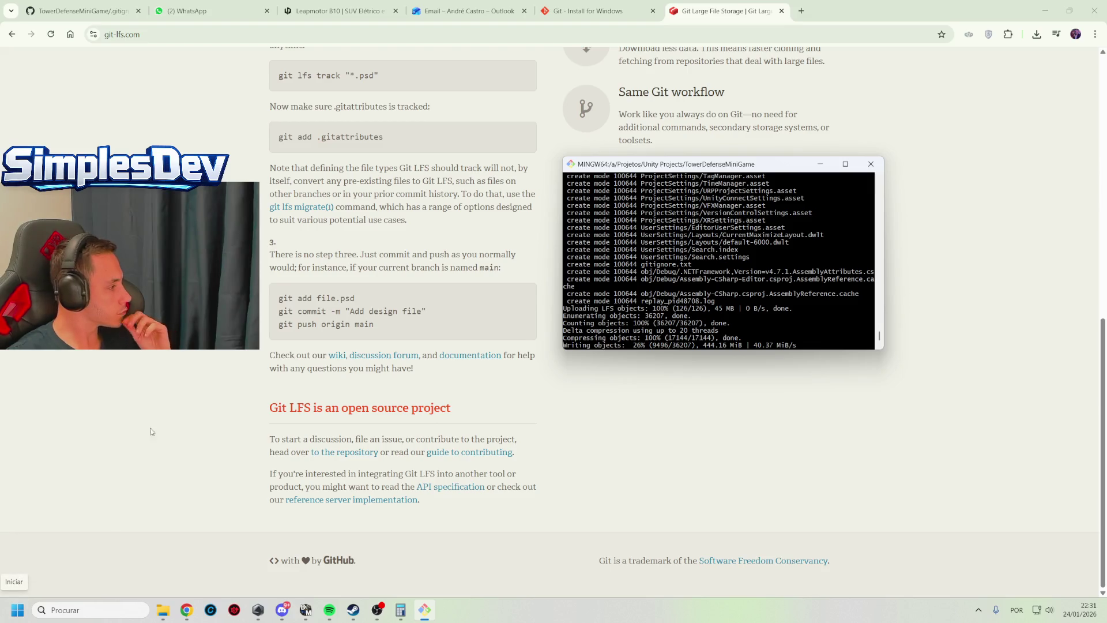
click(163, 523)
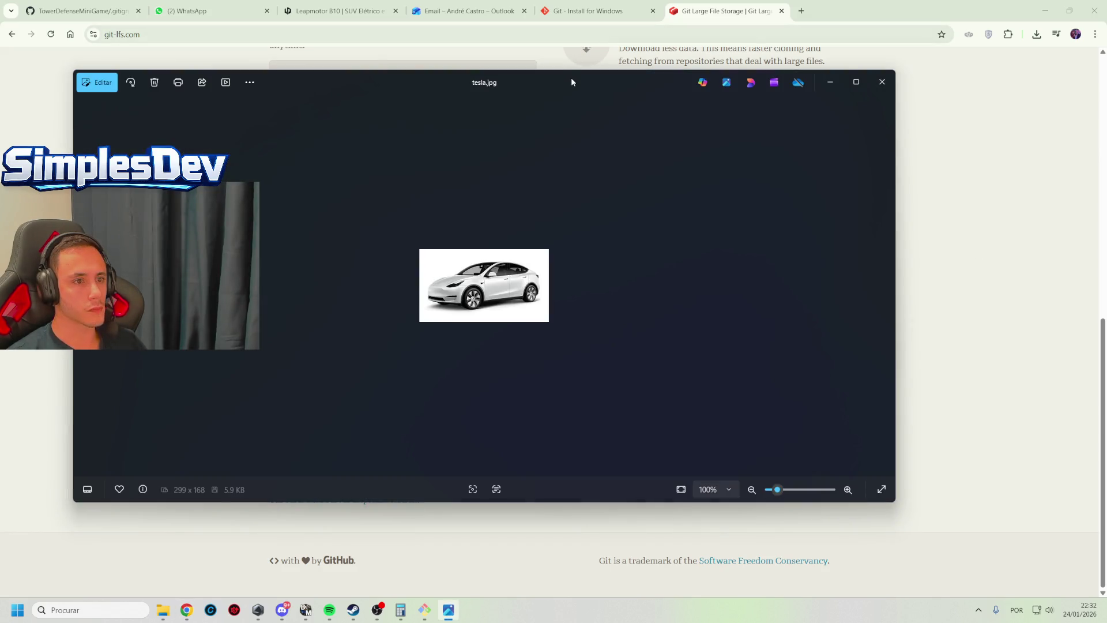
Close the Photos window showing tesla.jpg
click(882, 82)
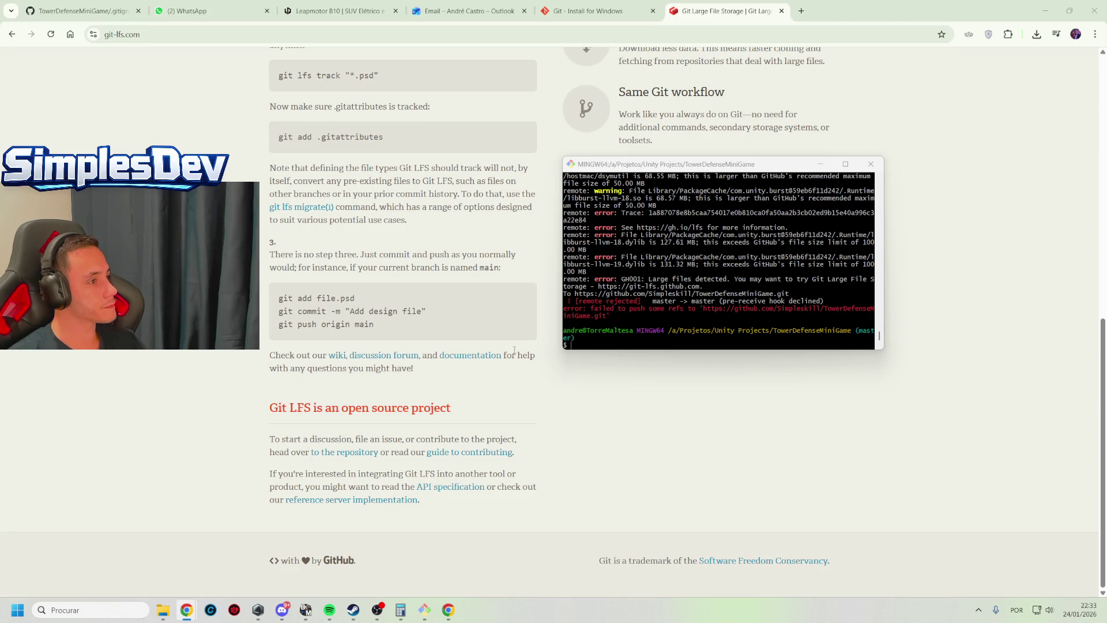
click(727, 305)
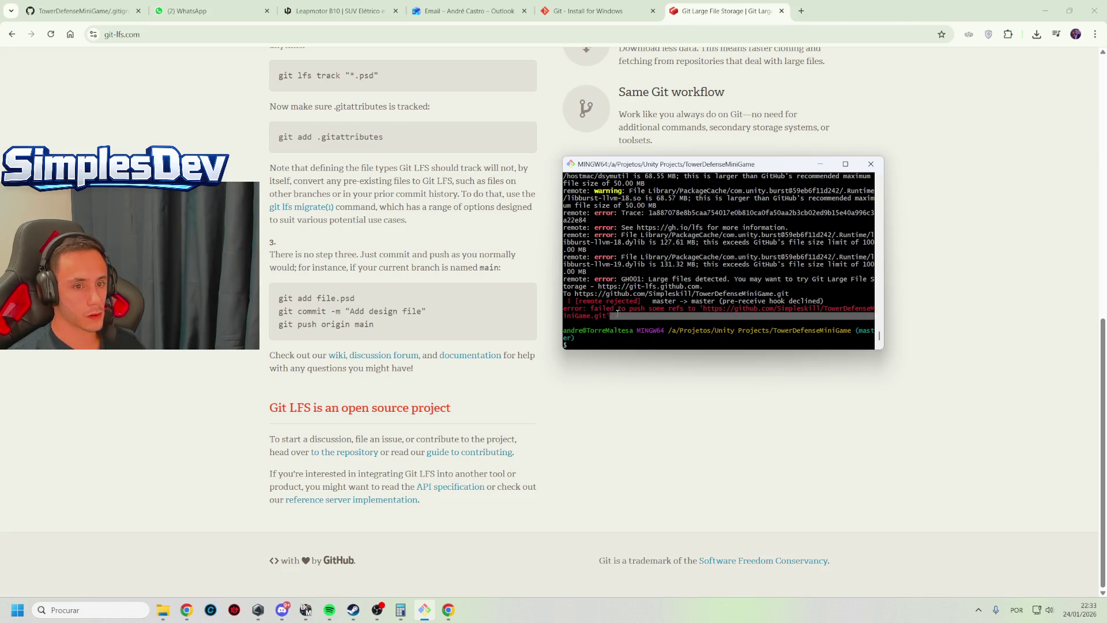
scroll(603, 286, up, 5)
scroll(604, 286, up, 4)
mouse_move(602, 309)
mouse_down()
mouse_move(582, 294)
mouse_move(548, 207)
mouse_move(518, 199)
mouse_up()
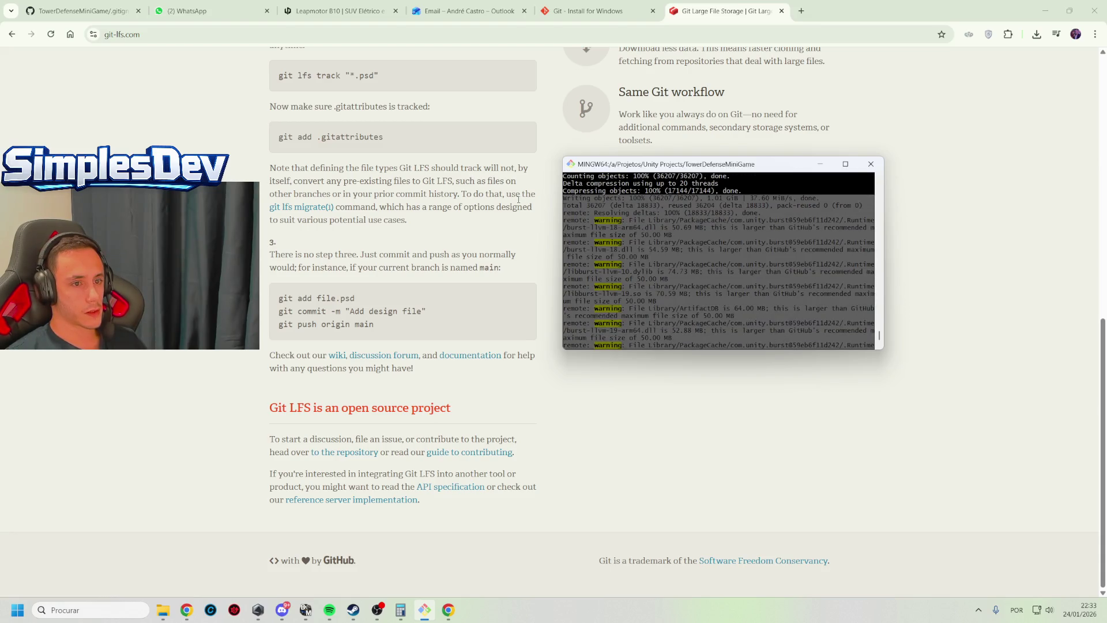
key(ctrl+c)
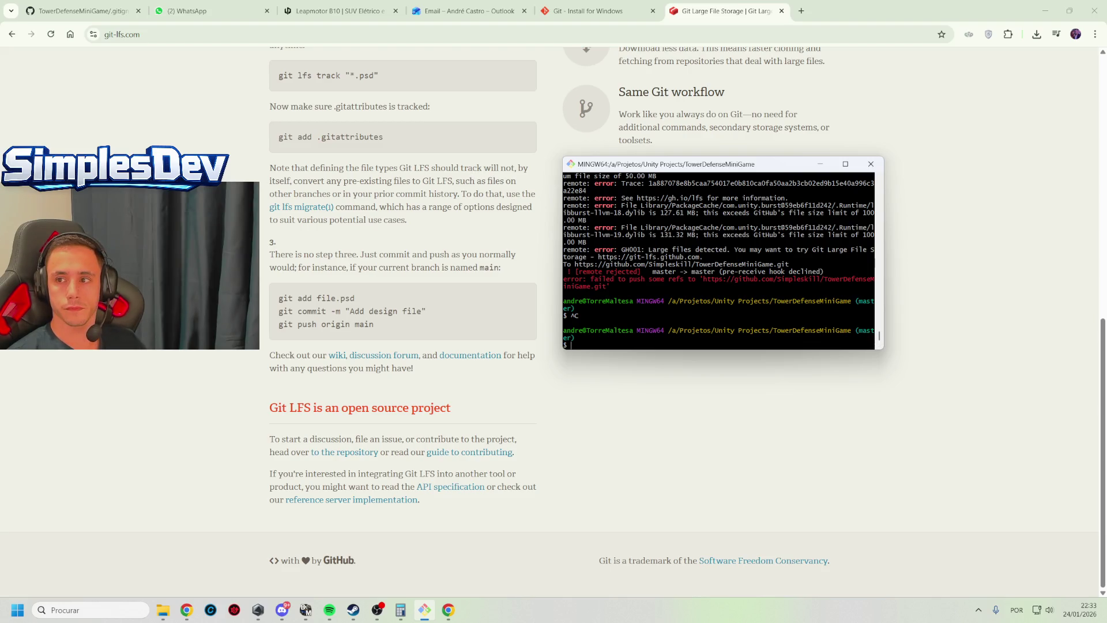
key(alt+Tab)
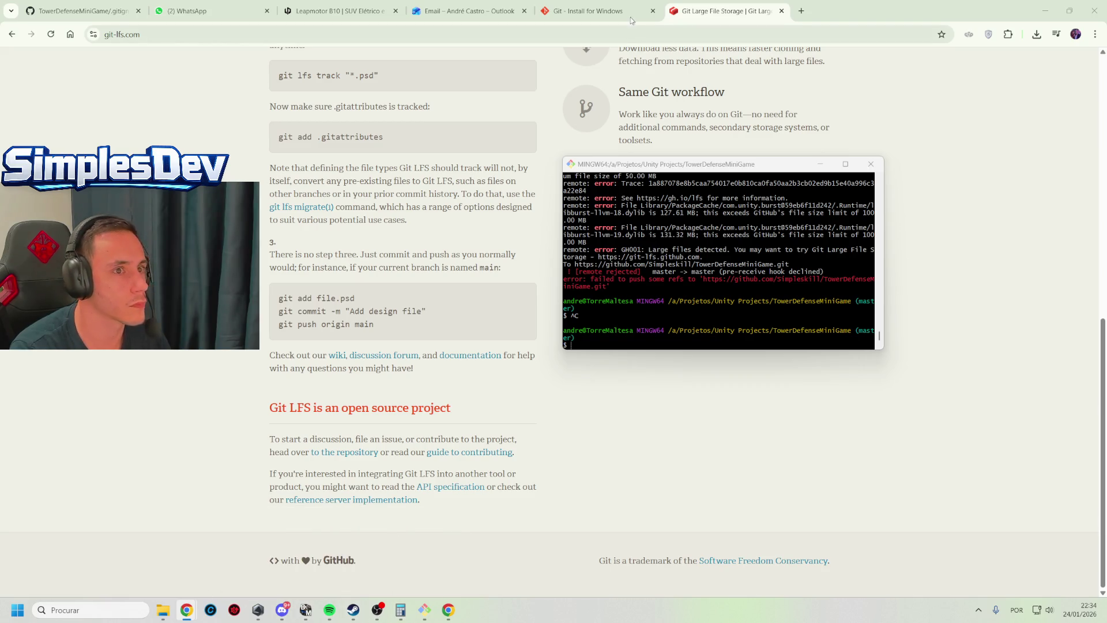
On GitHub's .gitignore tab, select the whole 99-line file
click(583, 11)
click(83, 11)
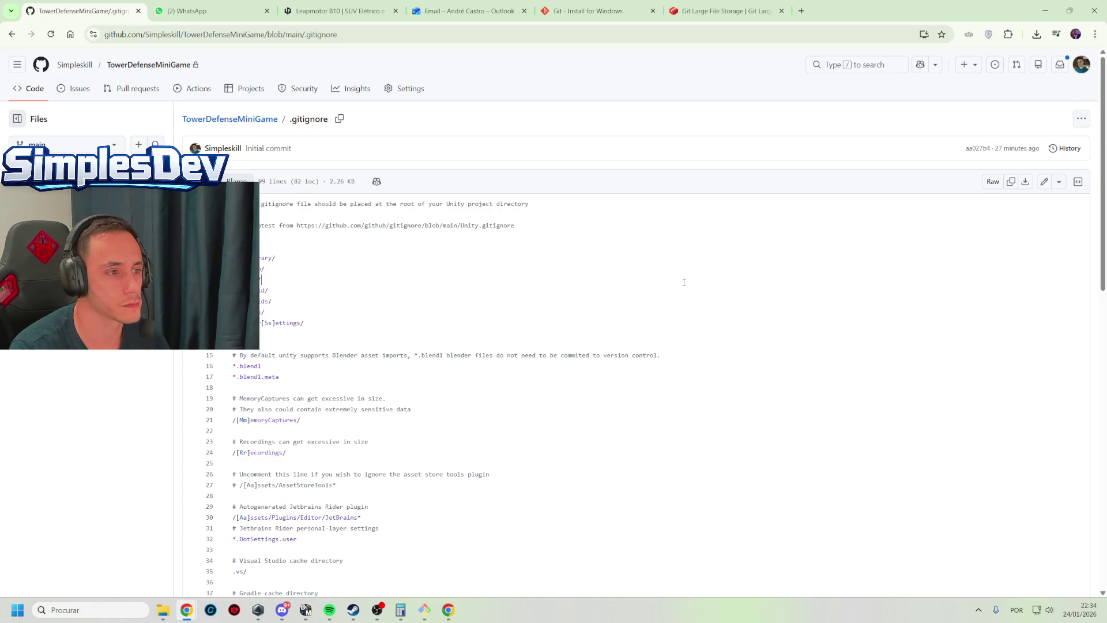
key(ctrl+a)
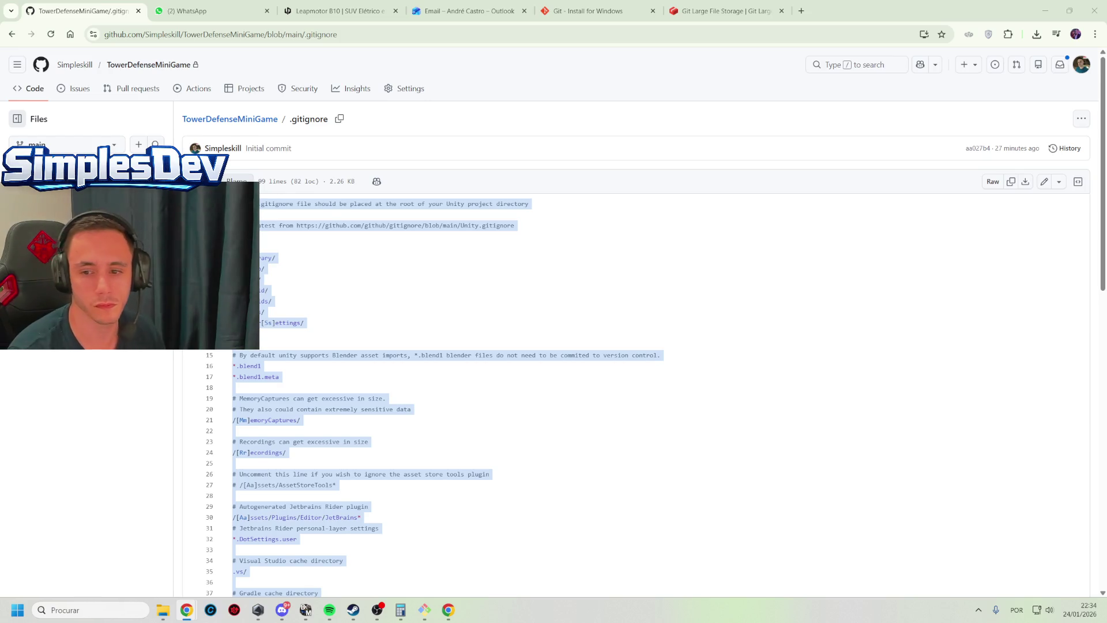
scroll(283, 378, down, 10)
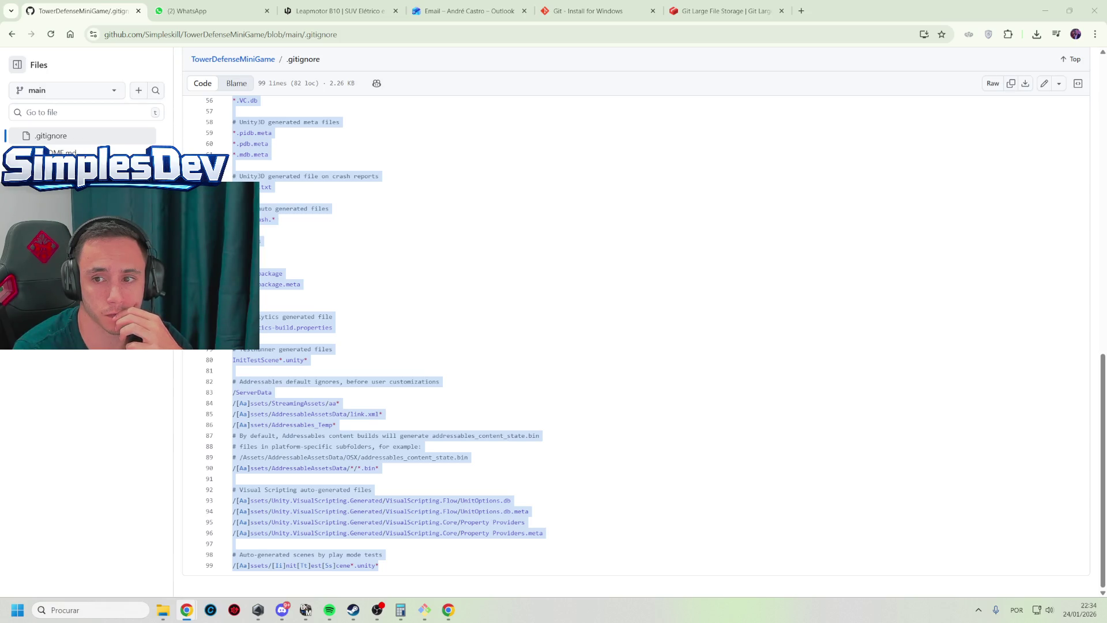
key(alt+Tab)
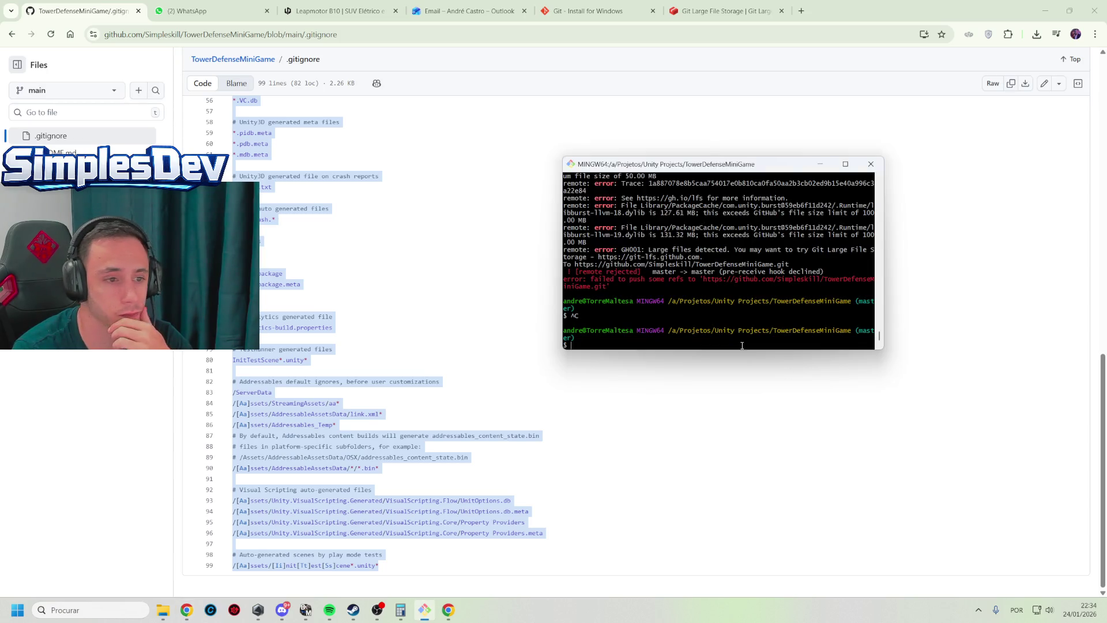
Run the pasted clean-history command block and mark the 100 MB push rejection errors
right_click(707, 309)
click(741, 344)
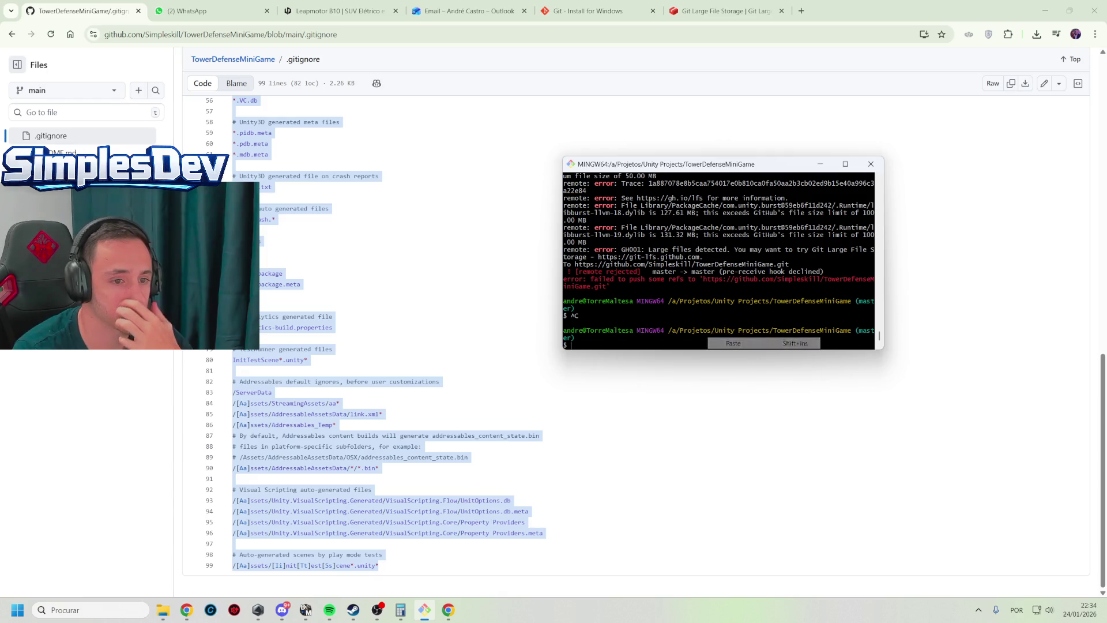
key(Return)
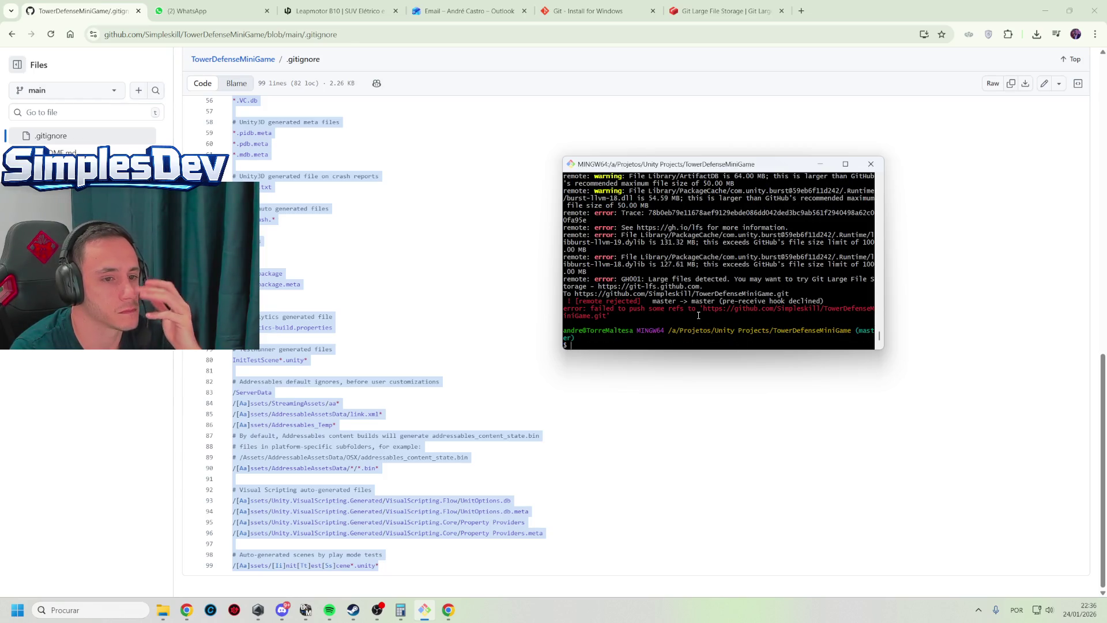
drag(687, 322, 652, 301)
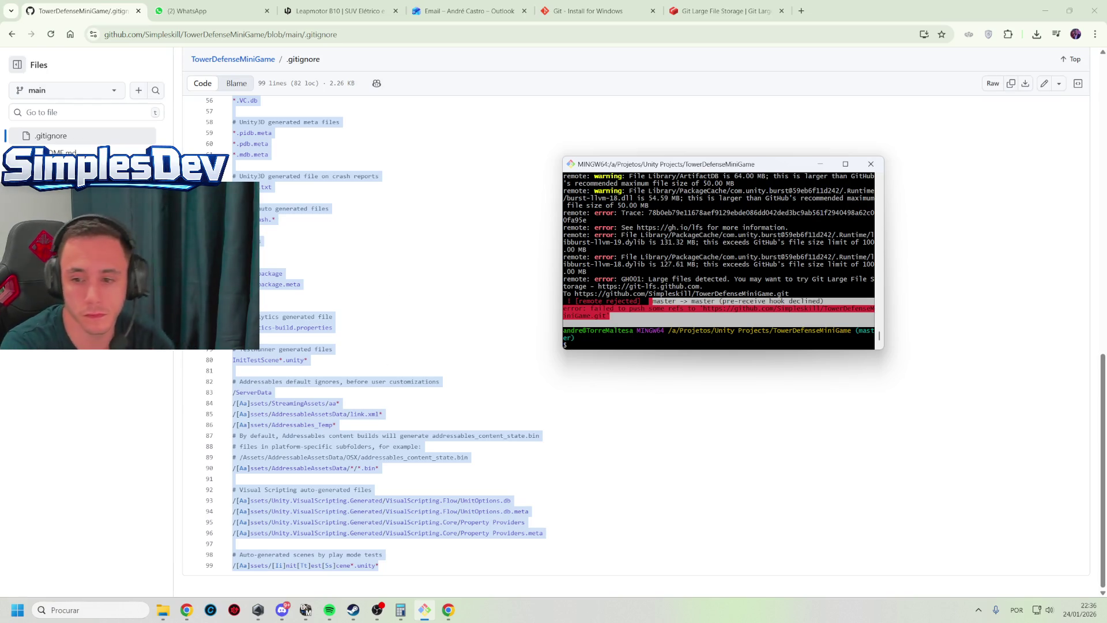
click(977, 481)
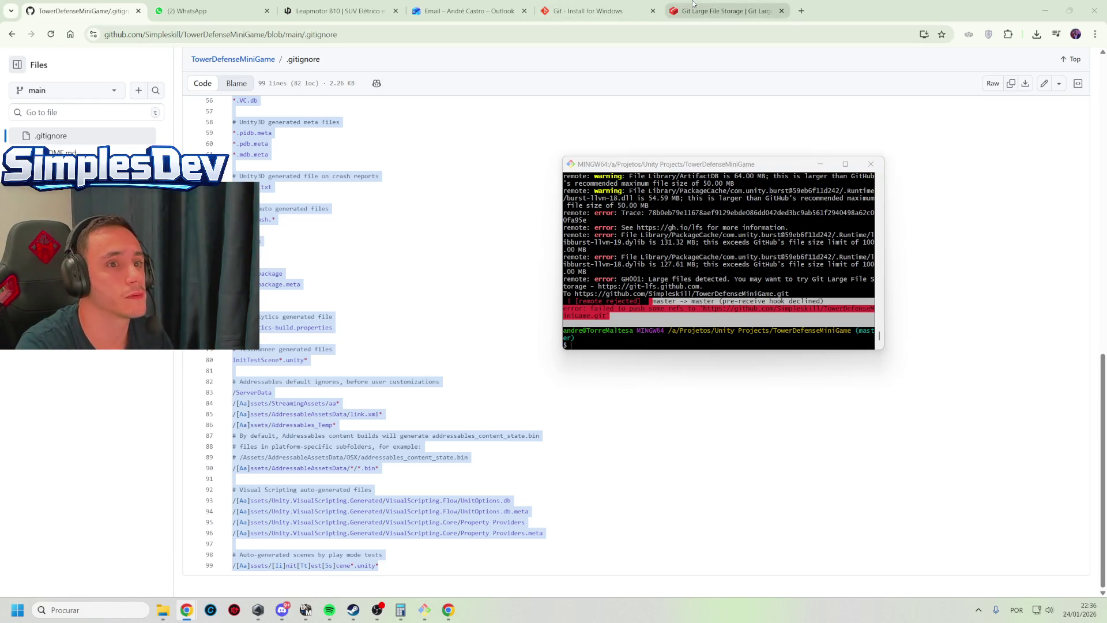
Scroll the git-lfs.com page up to the git lfs track steps 2 and 3
click(721, 10)
scroll(383, 314, up, 2)
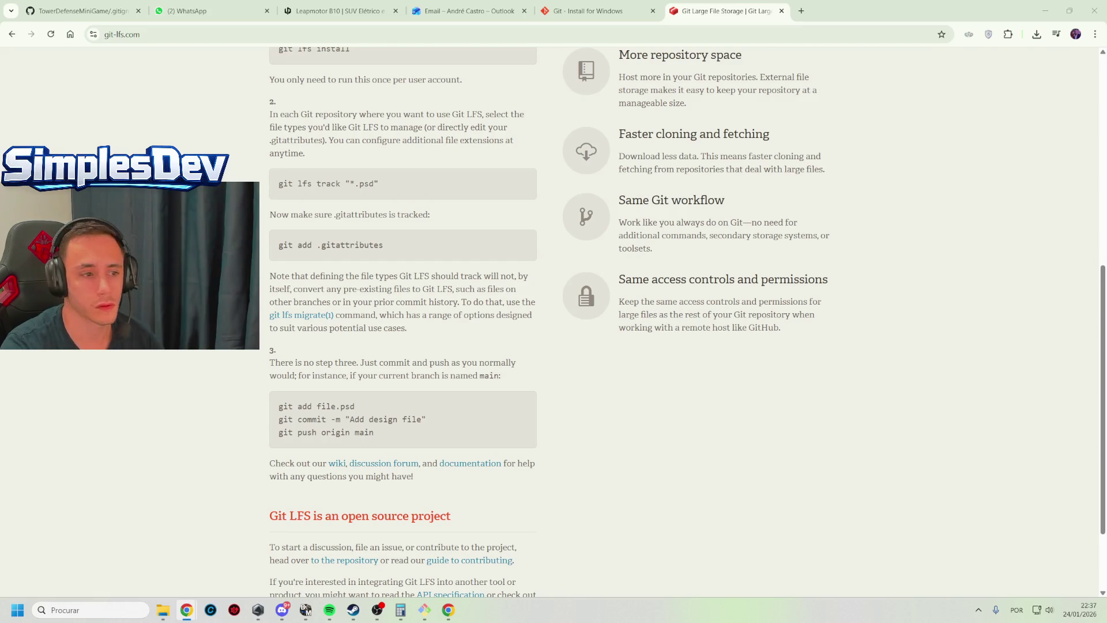
key(alt+Tab)
key(alt+Tab)
key(alt+Tab)
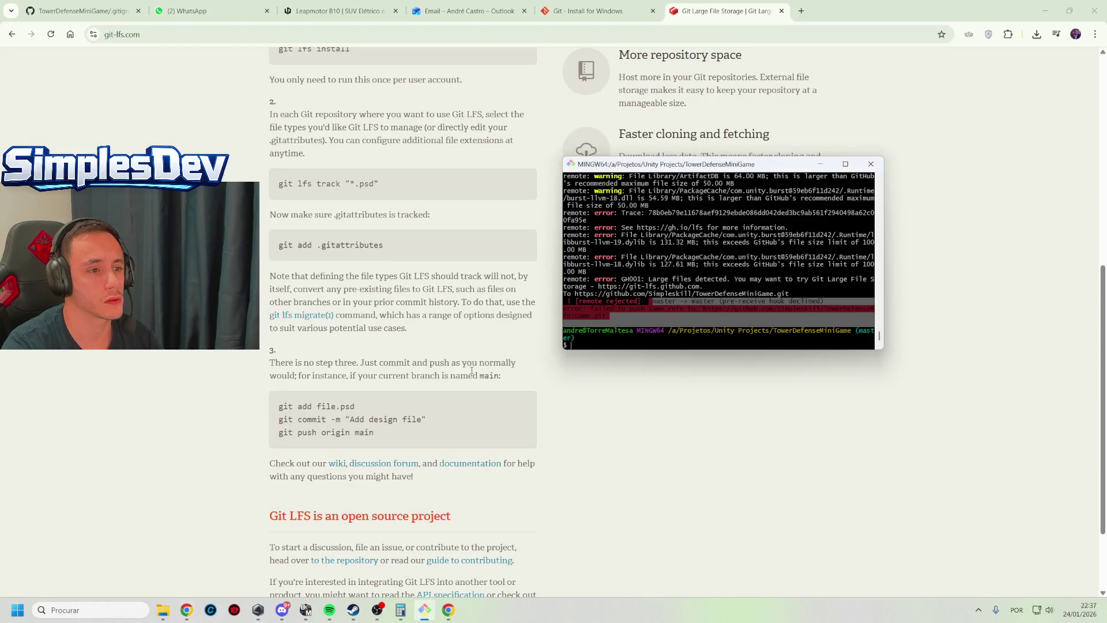
Delete the Library folder with rm -rf Library, rerunning a corrected command
click(475, 363)
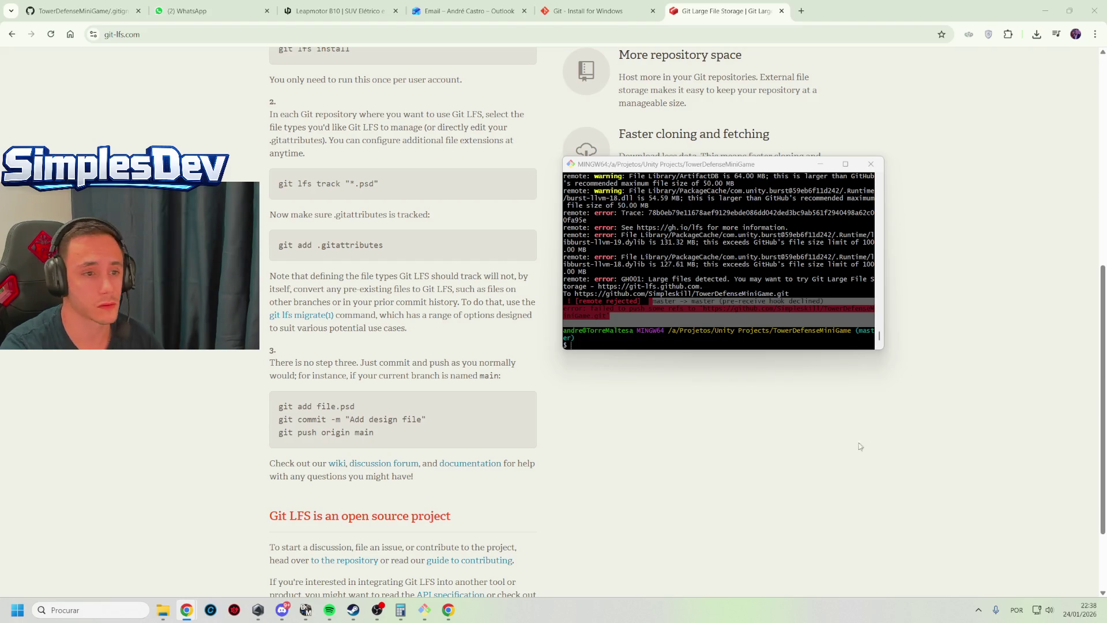
key(alt+Tab)
right_click(630, 340)
click(680, 356)
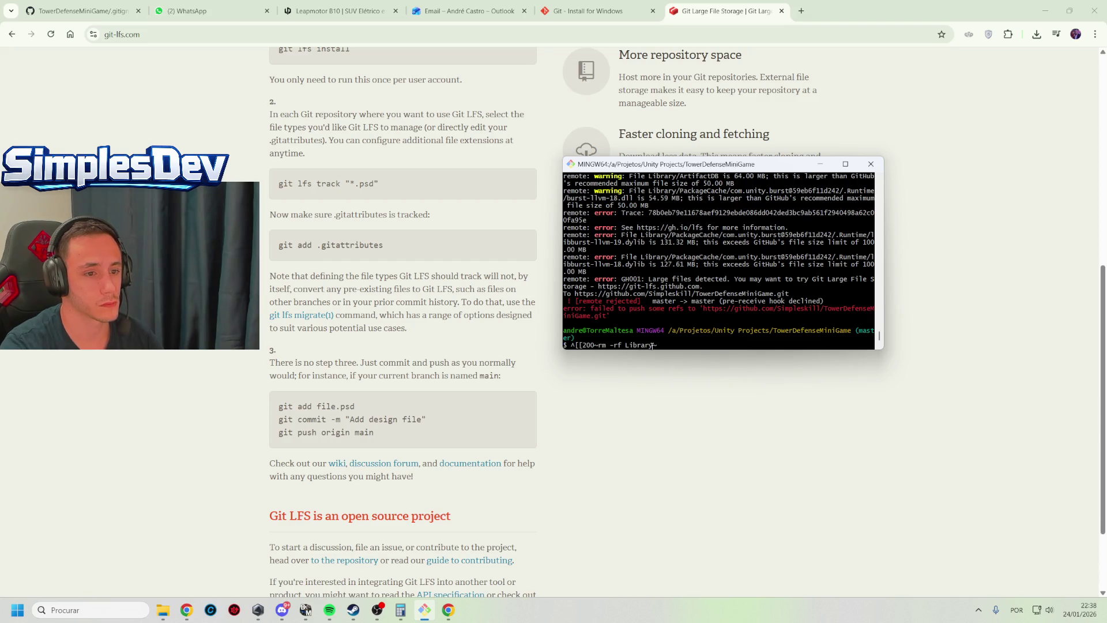
key(Return)
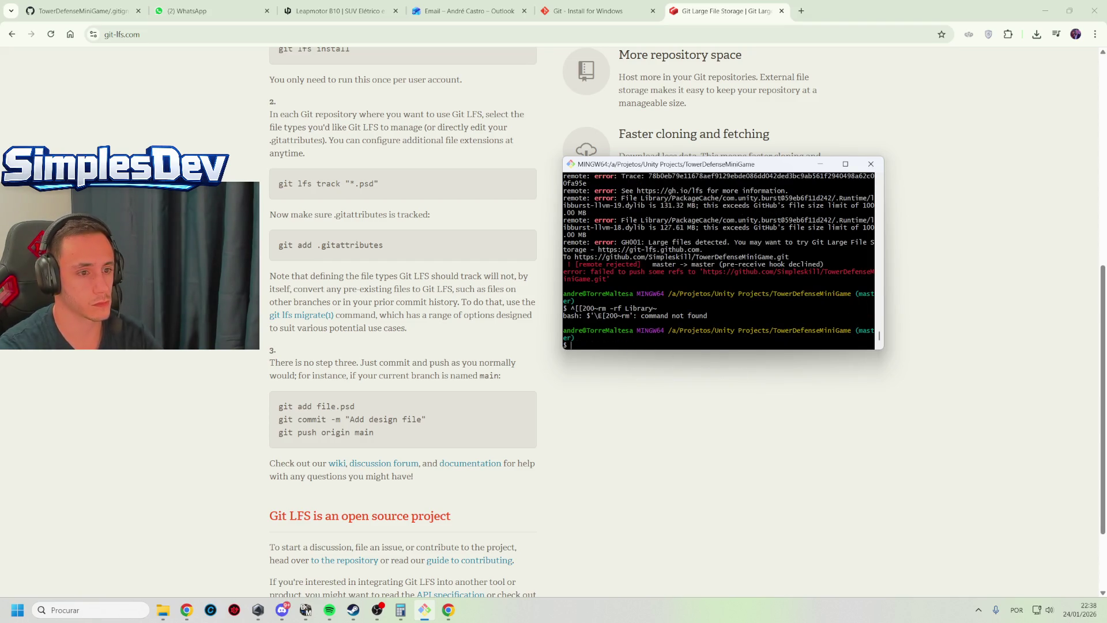
right_click(659, 344)
click(701, 360)
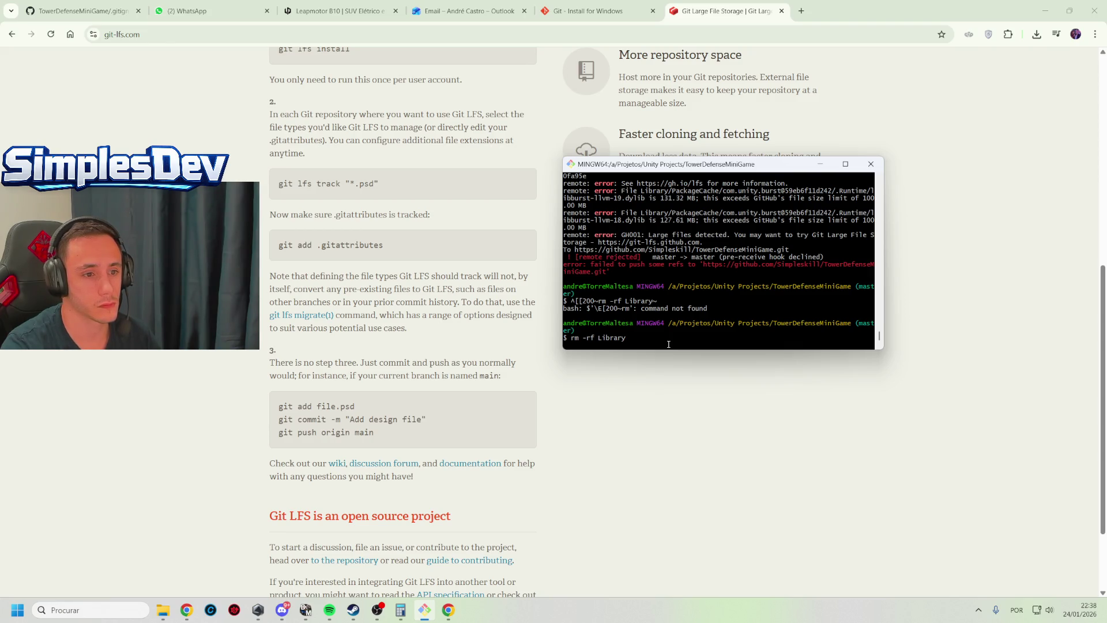
key(Return)
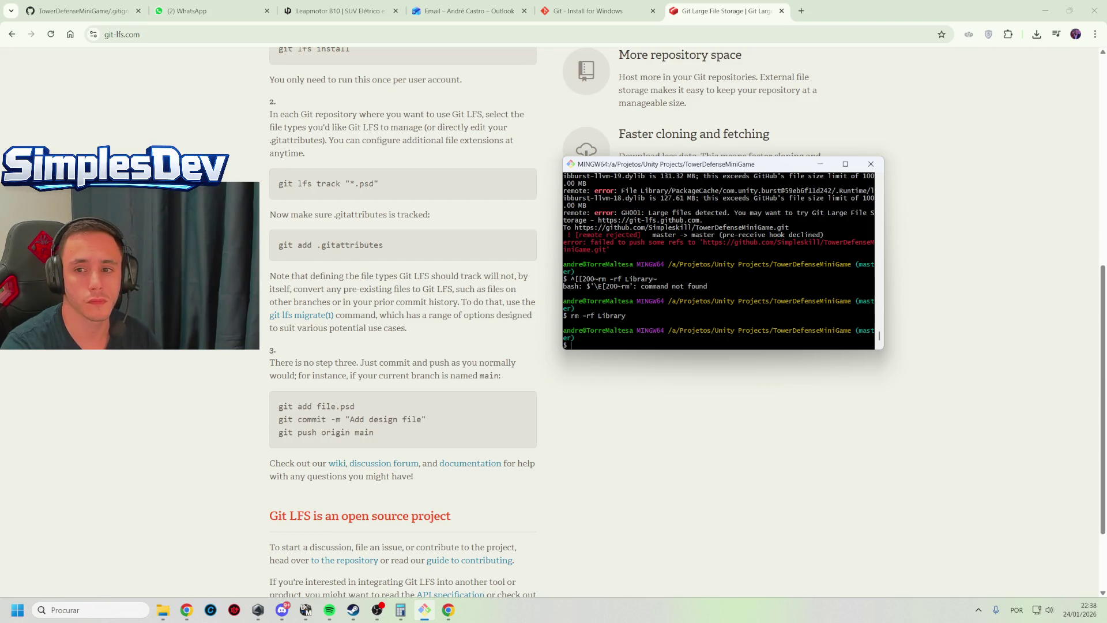
Paste the clean-history git command block into the terminal
click(186, 610)
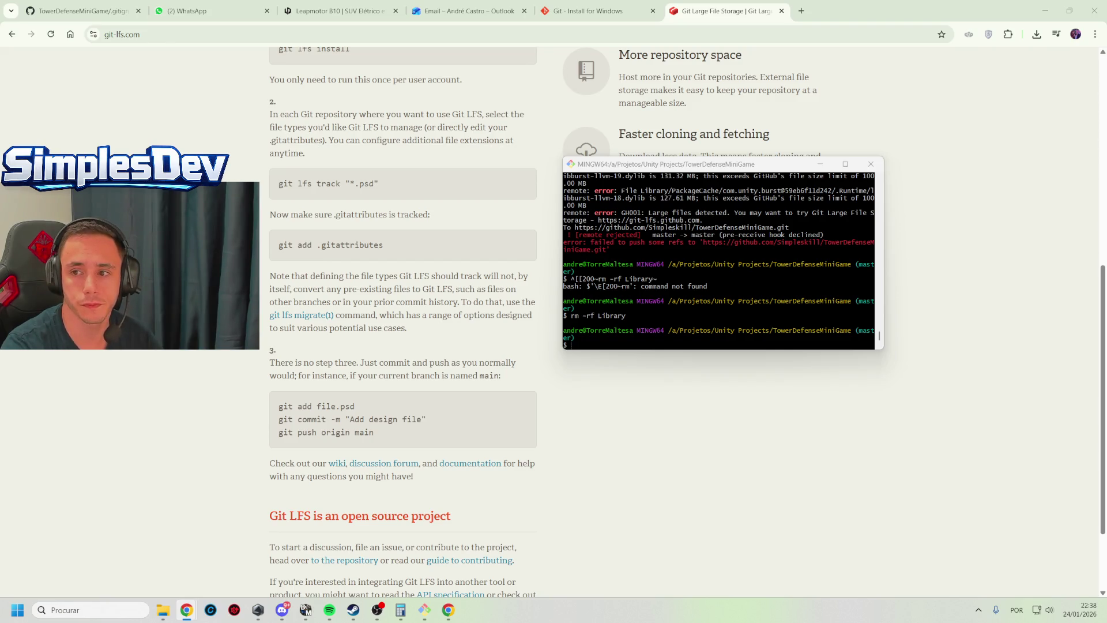
right_click(783, 342)
click(804, 375)
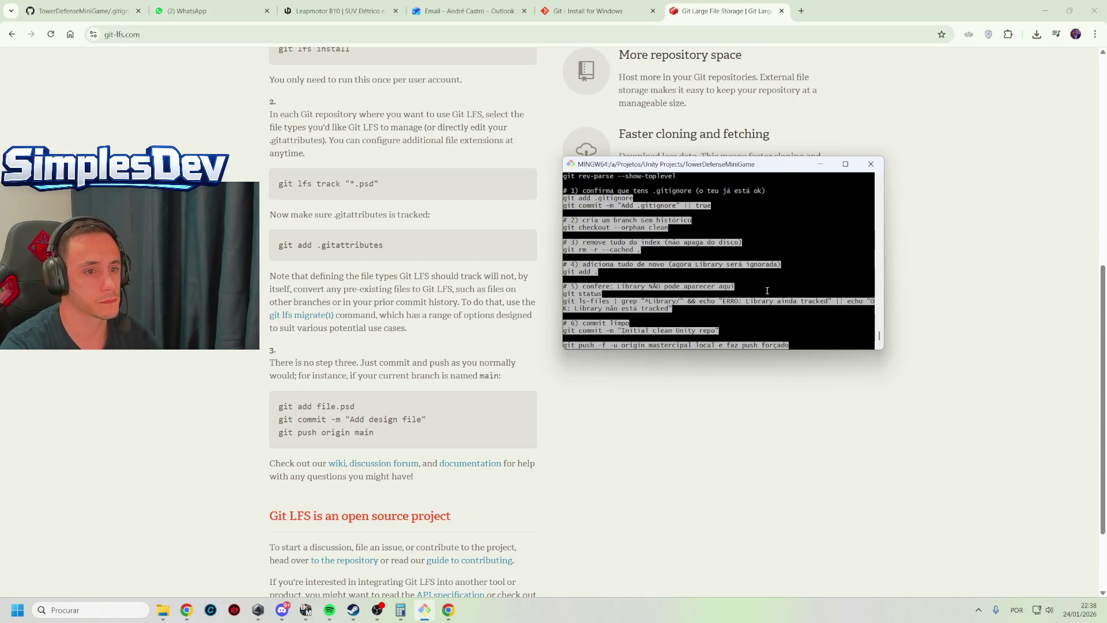
Force-push the fresh orphan commit to master and confirm a clean tree with git status
key(Return)
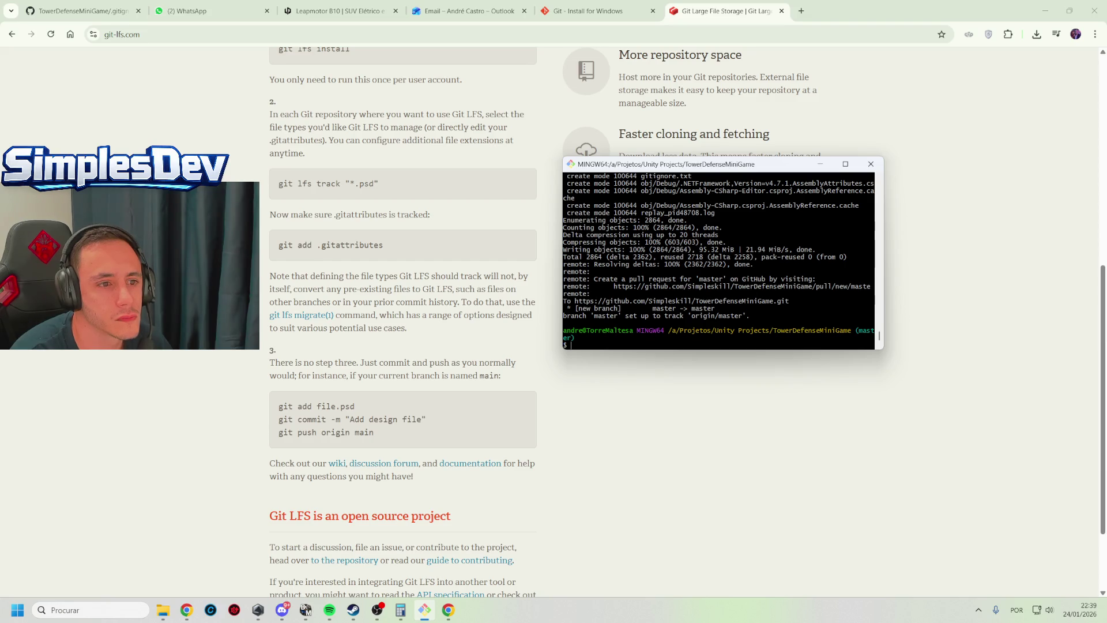
text(git status)
key(Return)
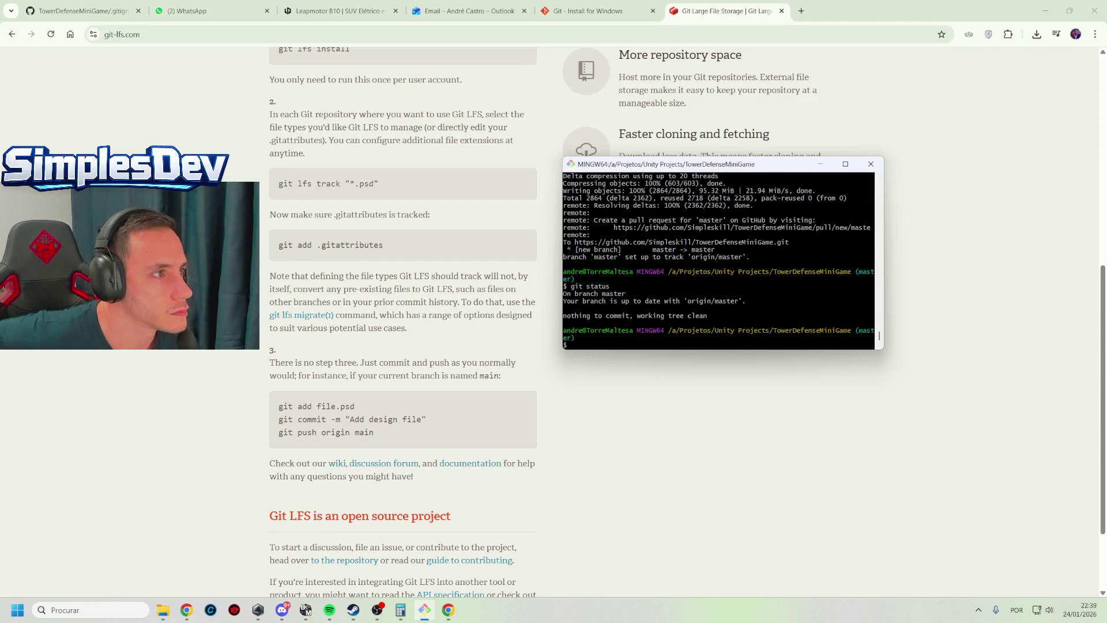
click(63, 9)
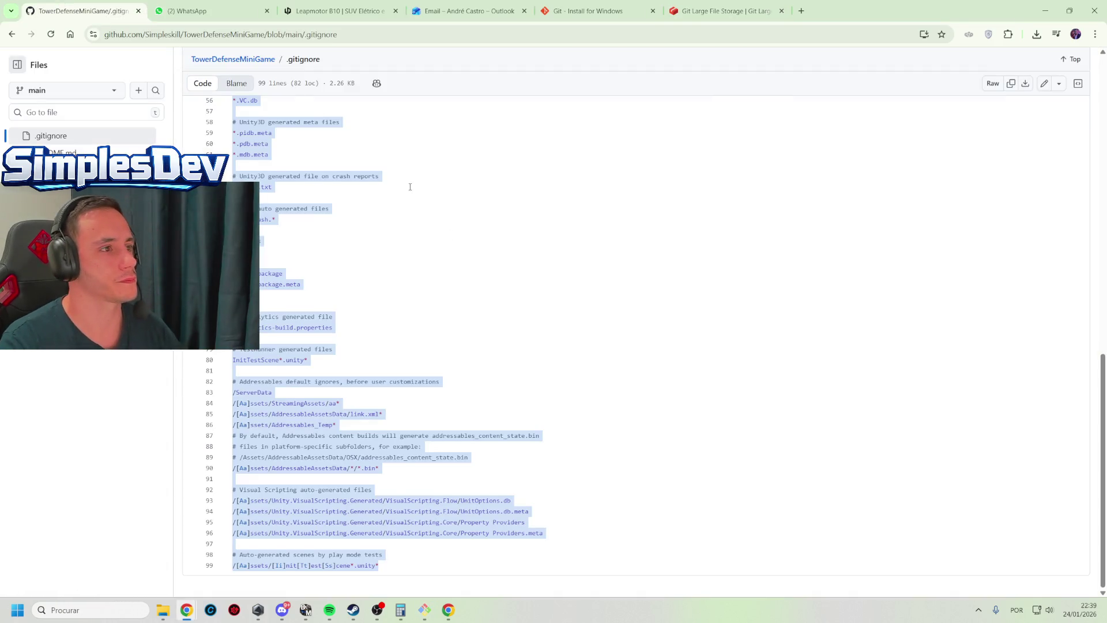
Compare the pushed master branch against main on GitHub, then go back
click(266, 63)
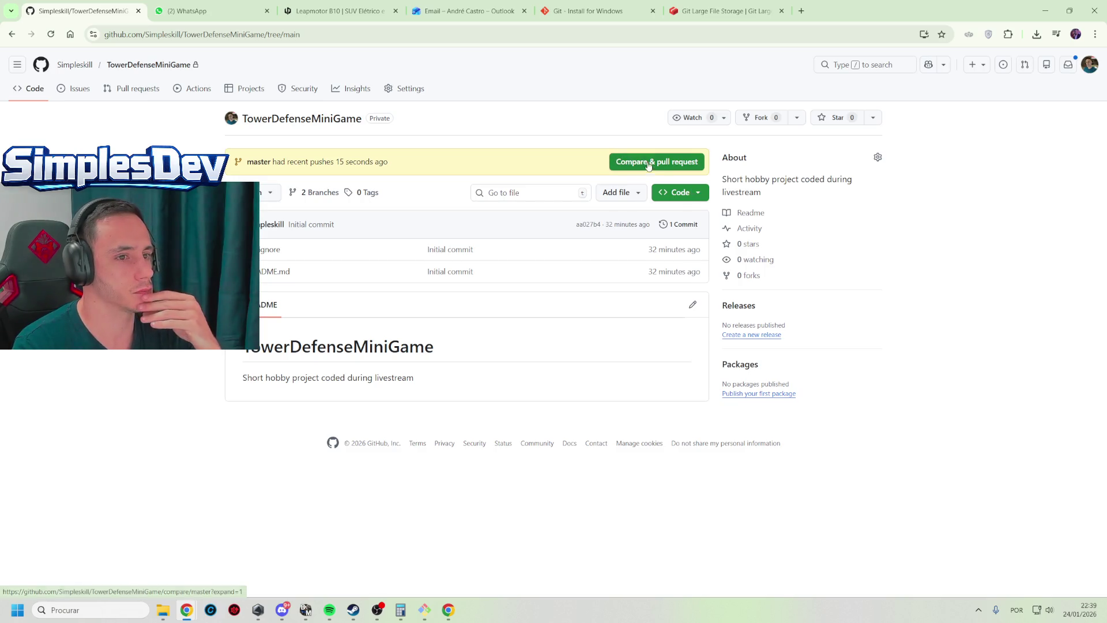
click(651, 167)
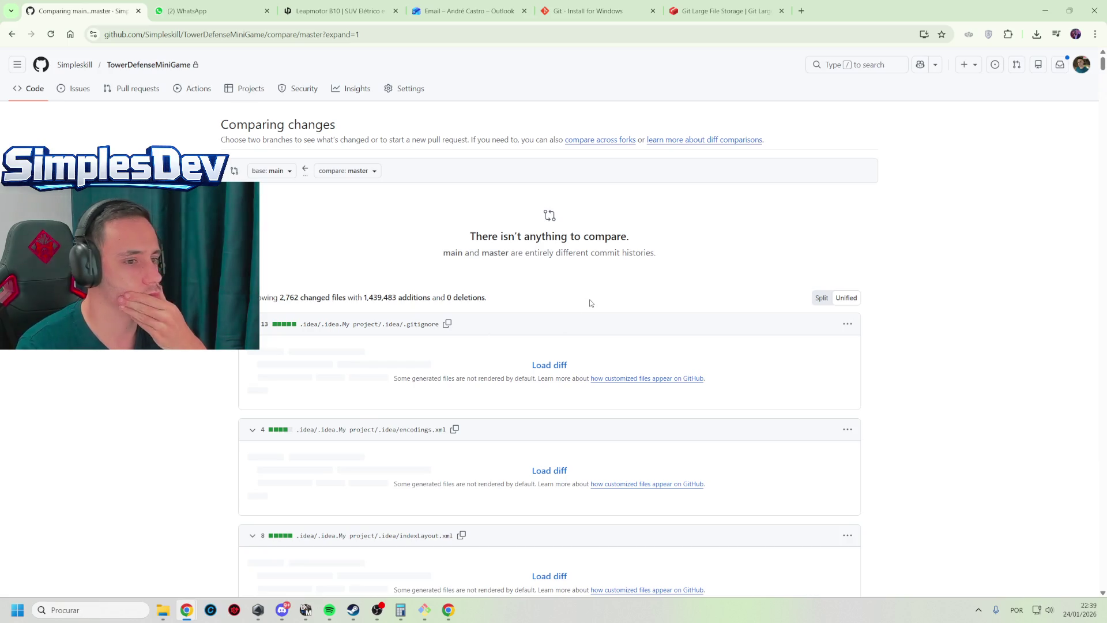
scroll(390, 295, down, 4)
scroll(390, 295, down, 5)
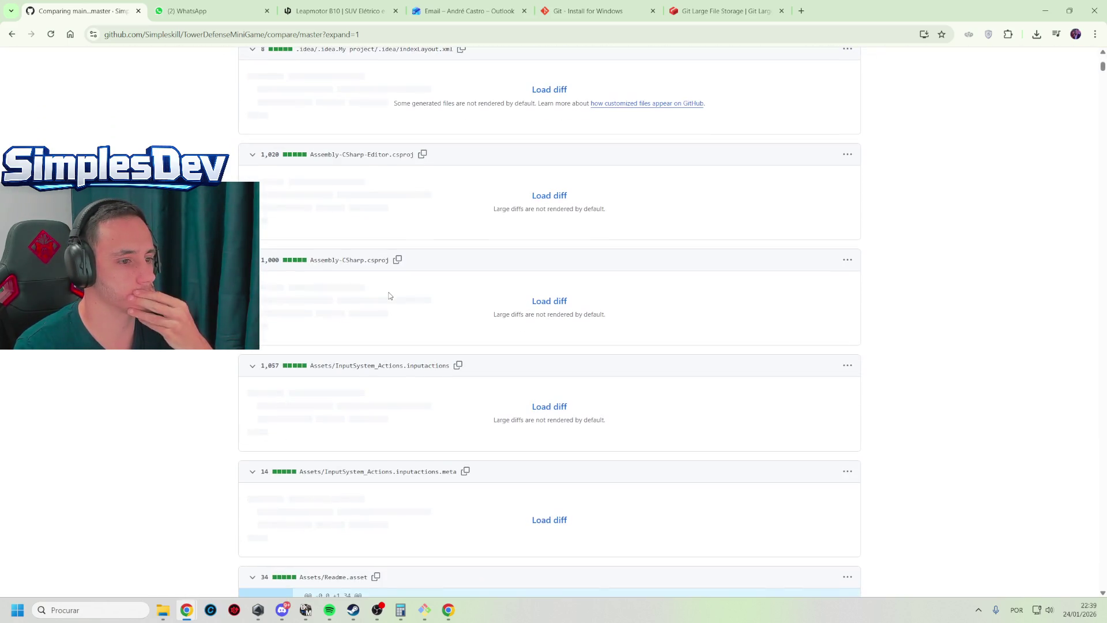
scroll(356, 257, up, 8)
scroll(356, 257, up, 1)
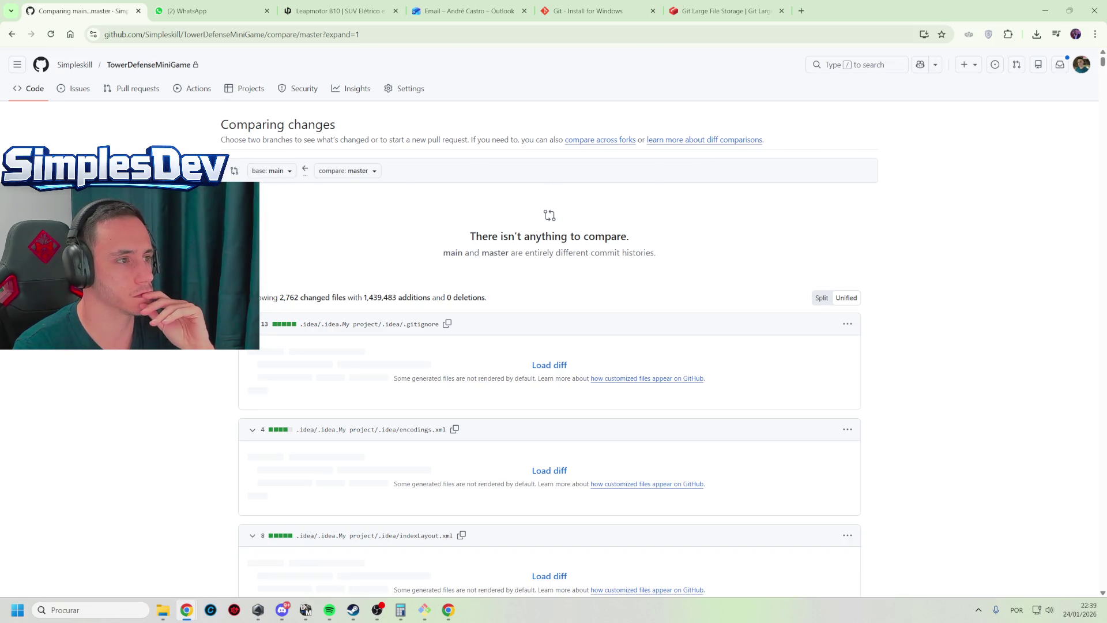
middle_click(112, 549)
scroll(107, 490, down, 15)
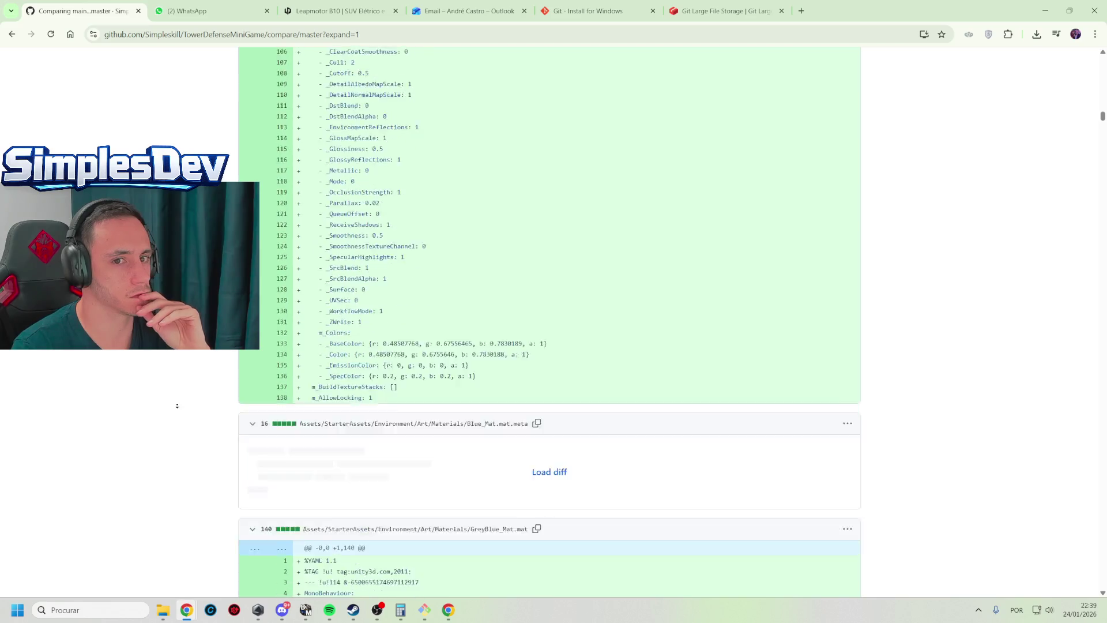
mouse_move(1103, 115)
mouse_down()
mouse_move(1076, 621)
mouse_move(1099, 34)
mouse_up()
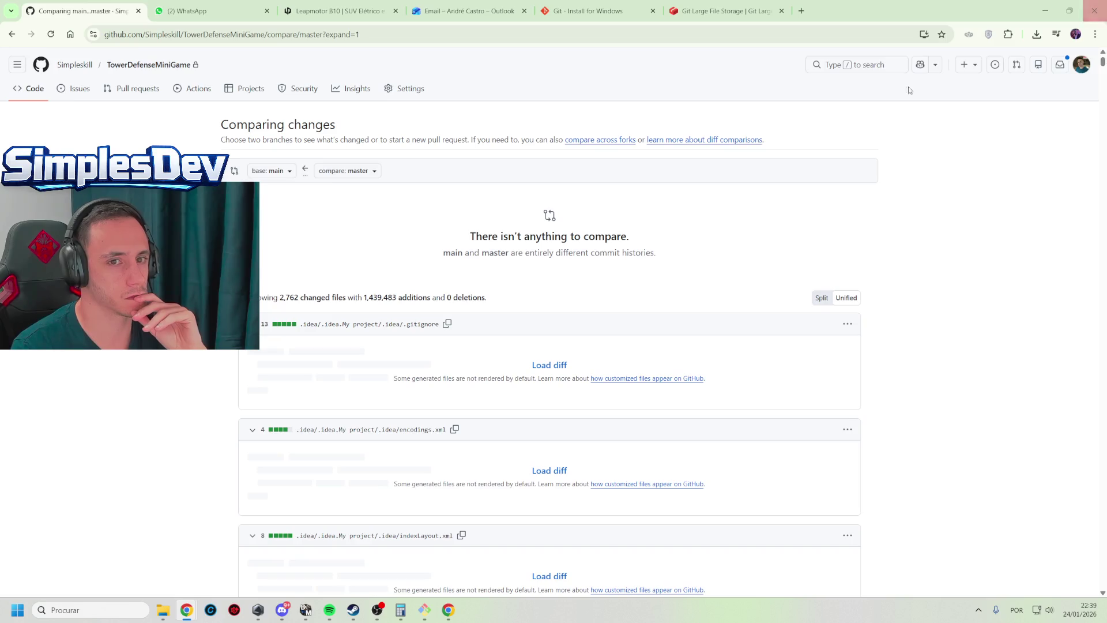
key(alt+Left)
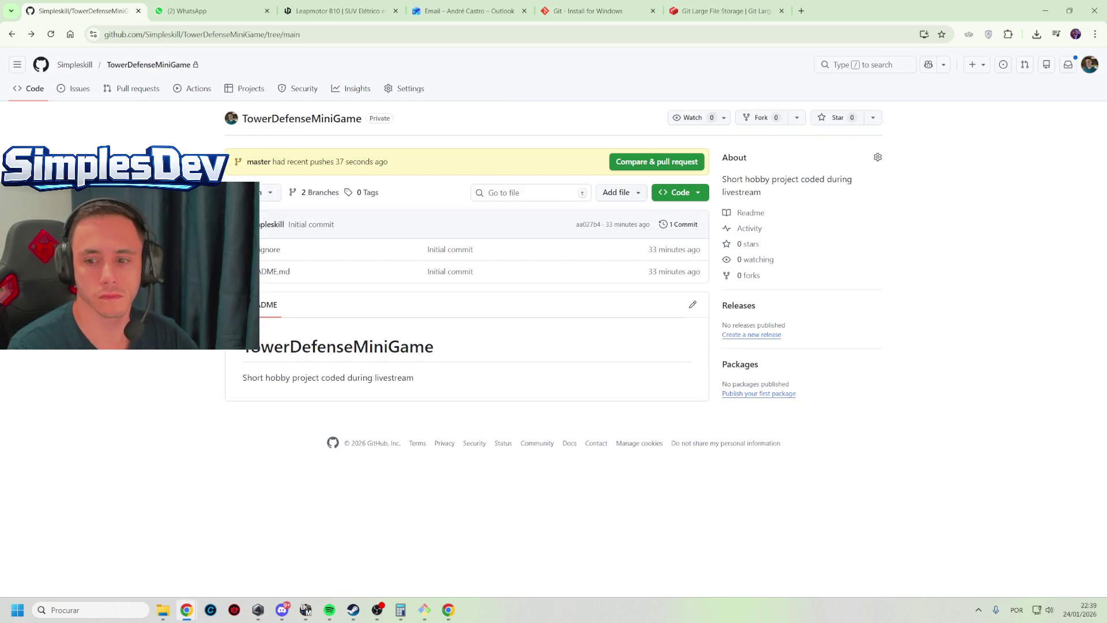
Rerun the master-versus-main comparison, then reload the repository's main page
click(423, 610)
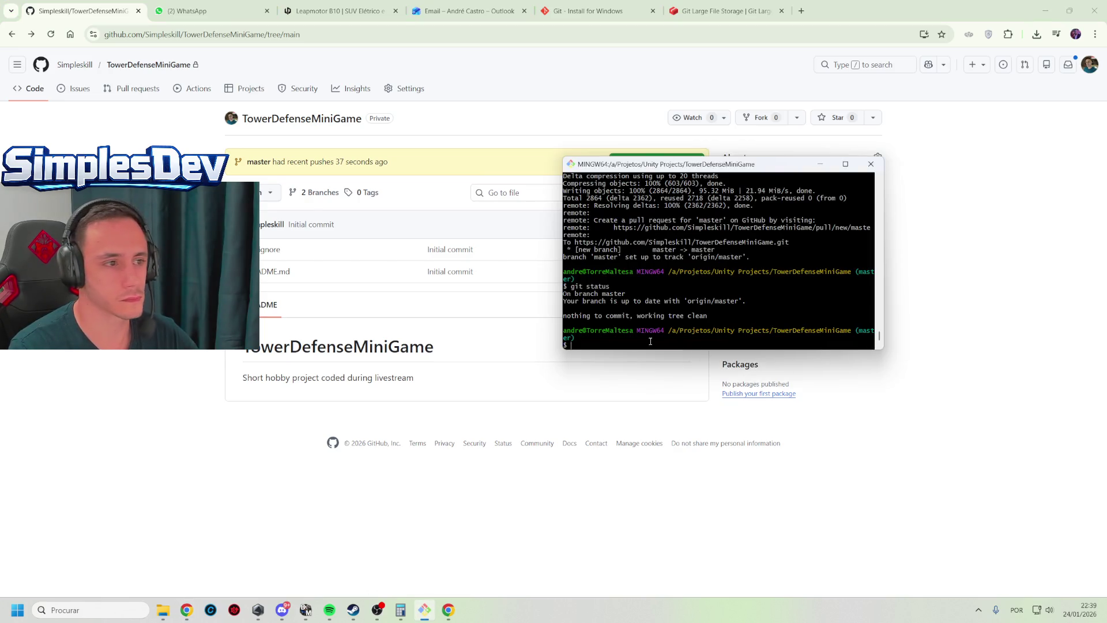
click(337, 316)
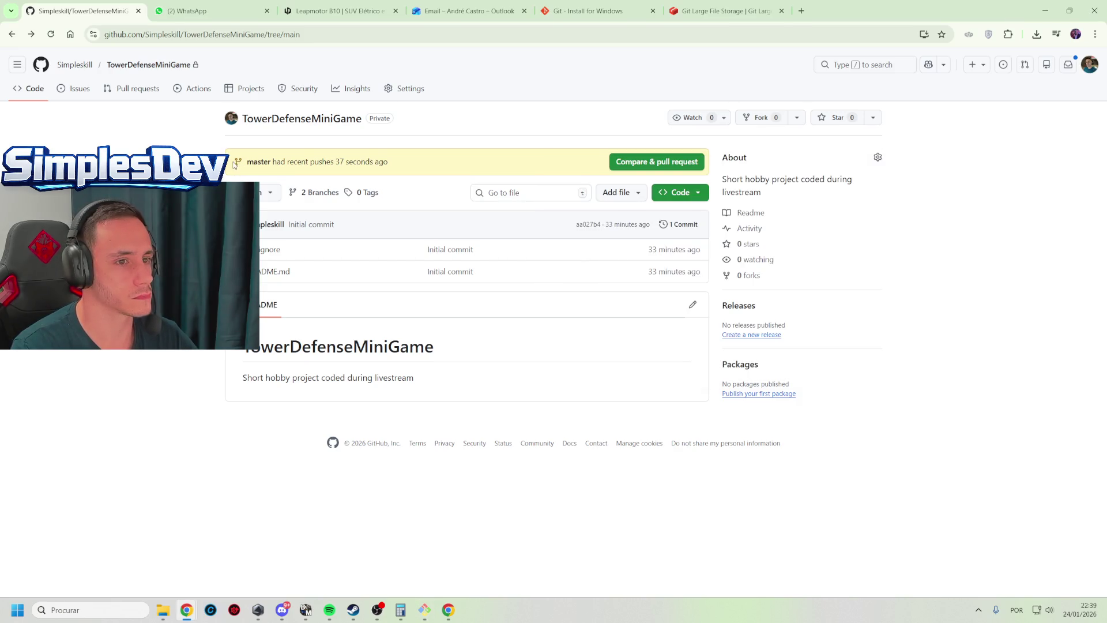
click(660, 164)
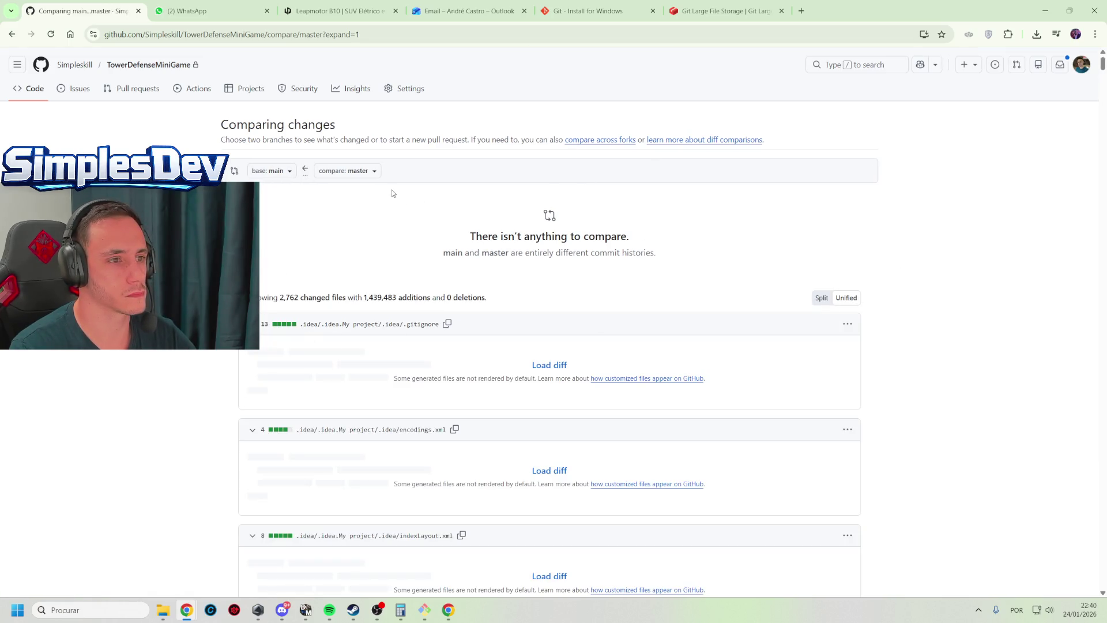
key(alt+Left)
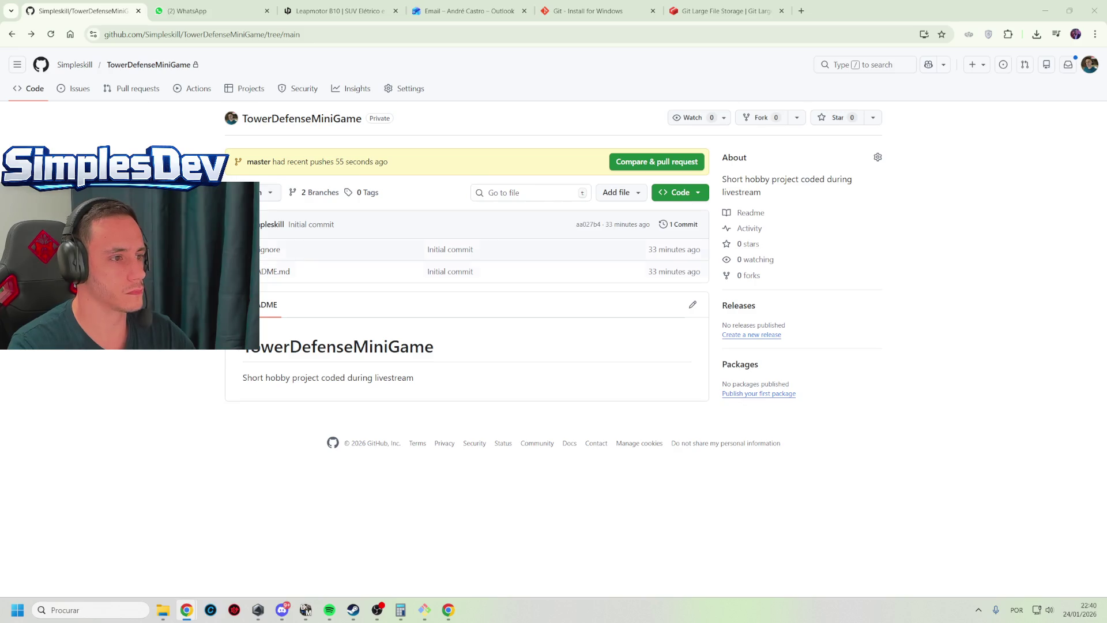
click(263, 192)
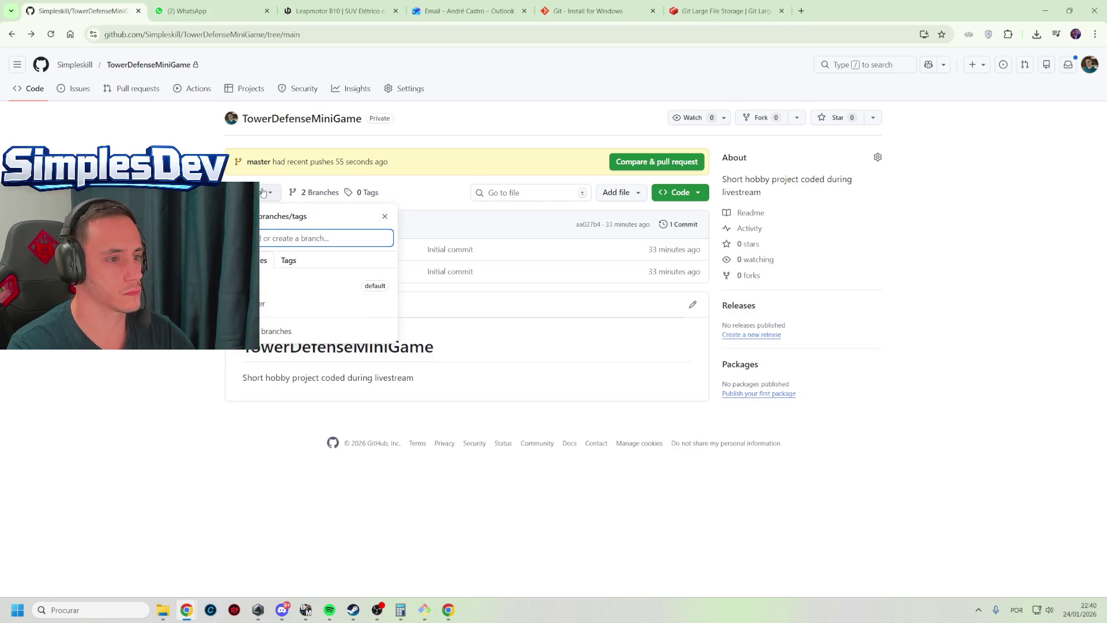
click(262, 192)
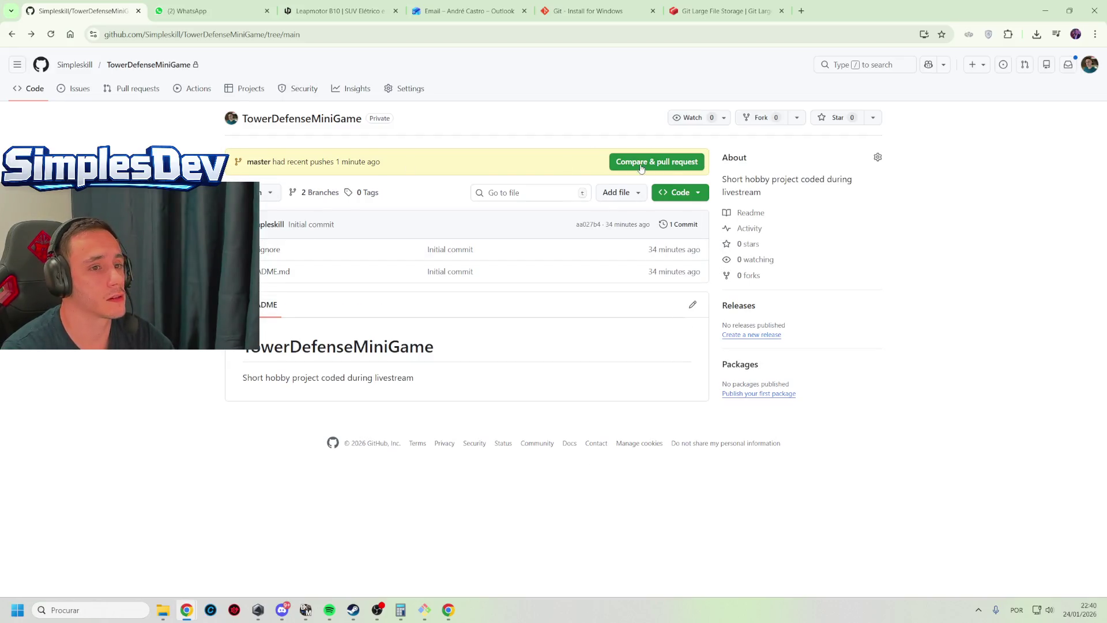
key(F5)
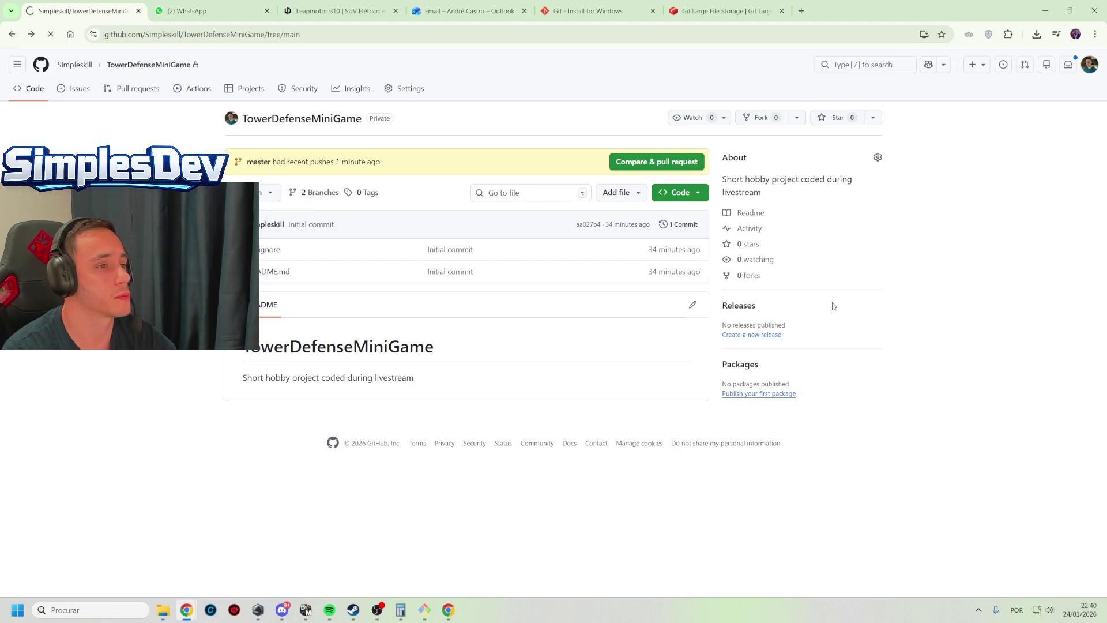
View the master branch's Unity files, then switch the branch dropdown back to main
click(261, 195)
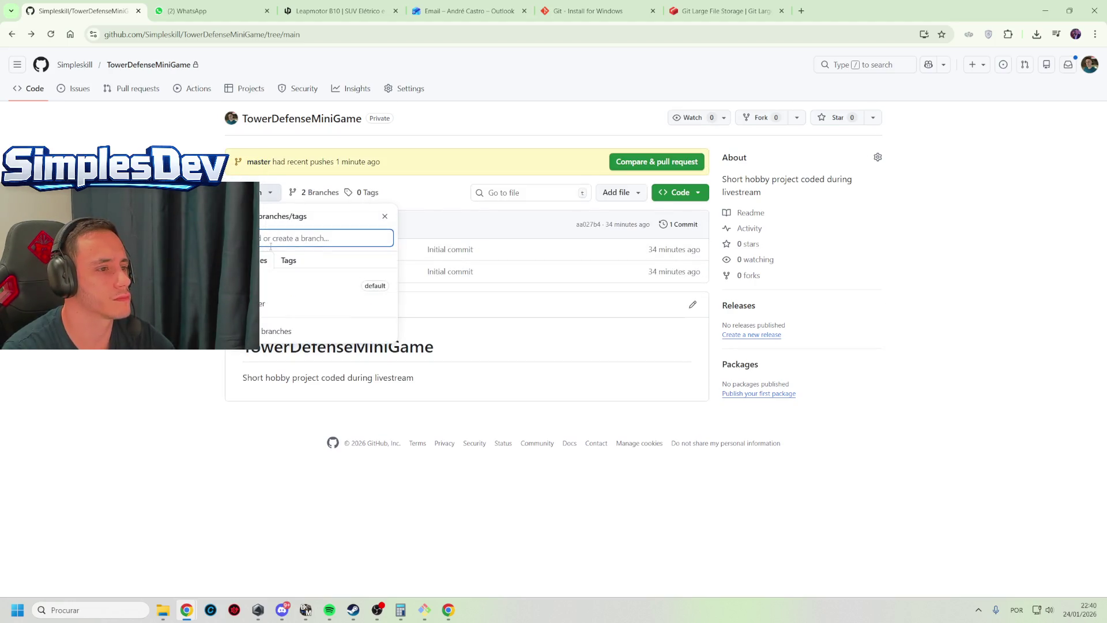
click(260, 306)
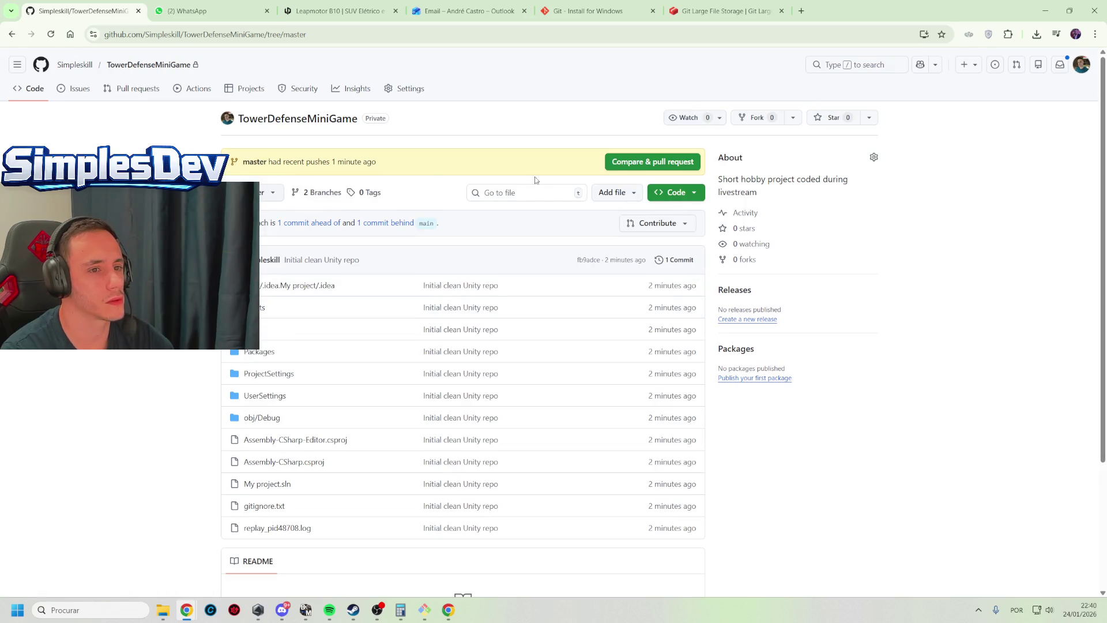
click(269, 192)
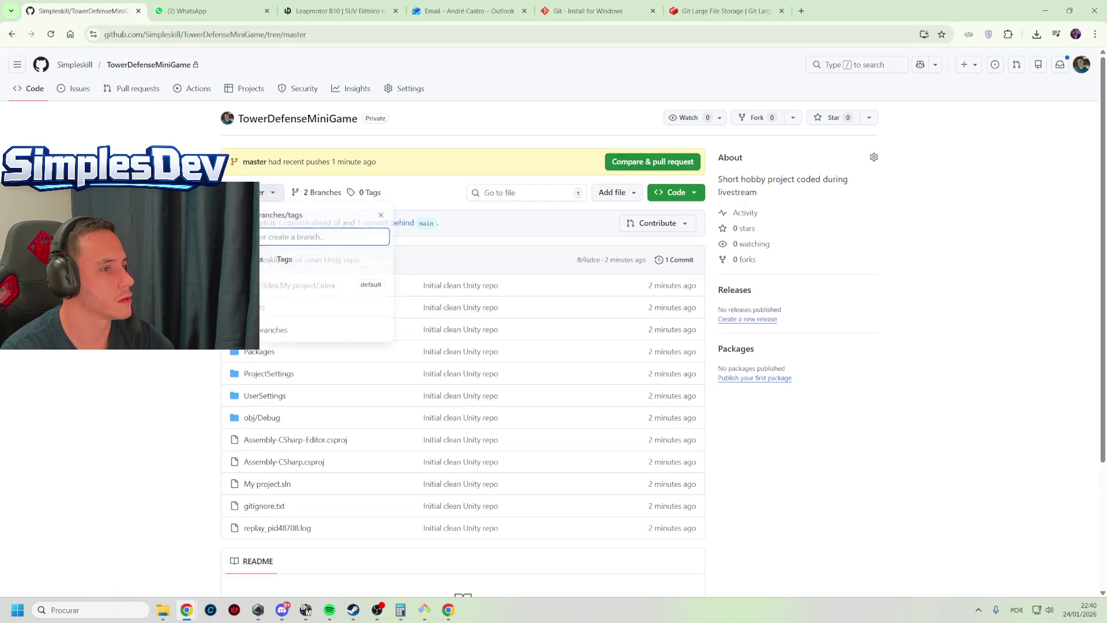
click(283, 287)
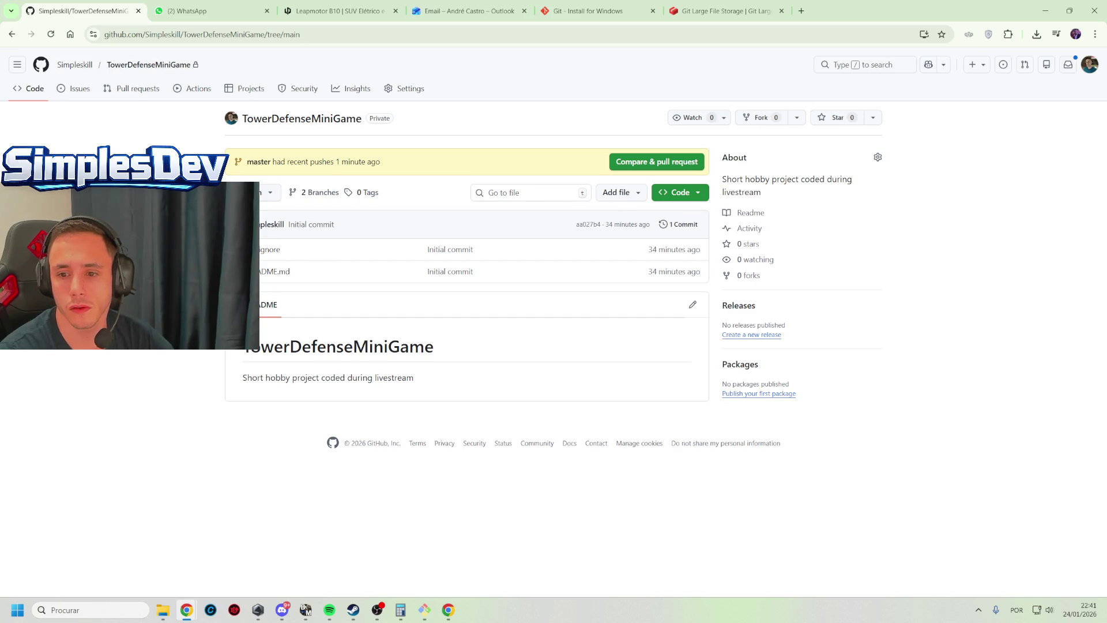
key(alt+Tab)
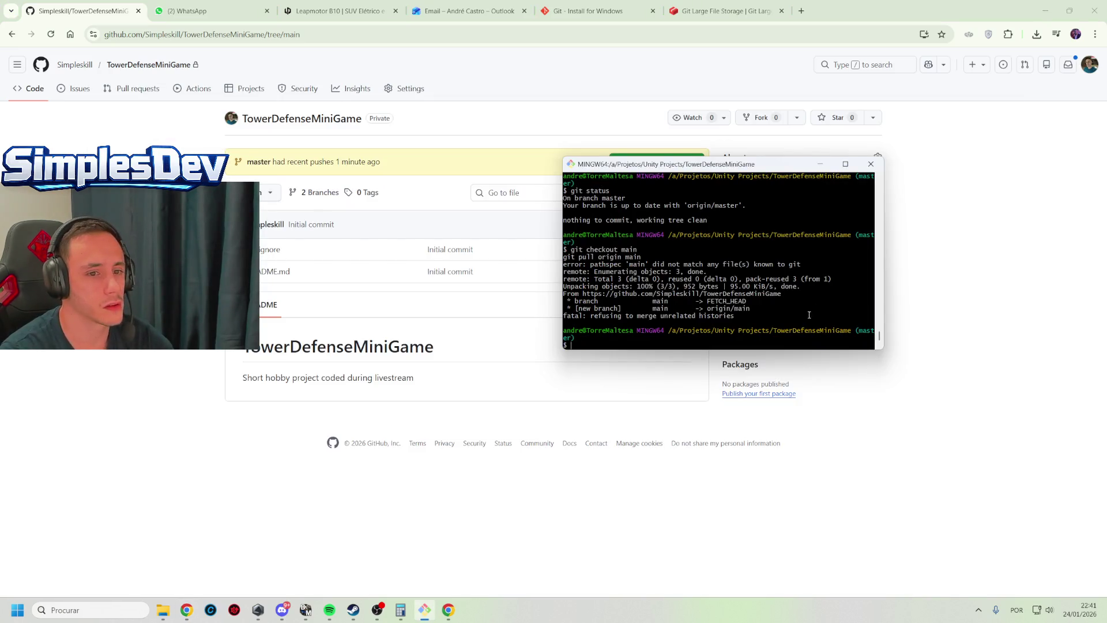
Check out a new local main tracking origin/main and start typing git merge
text(git checko)
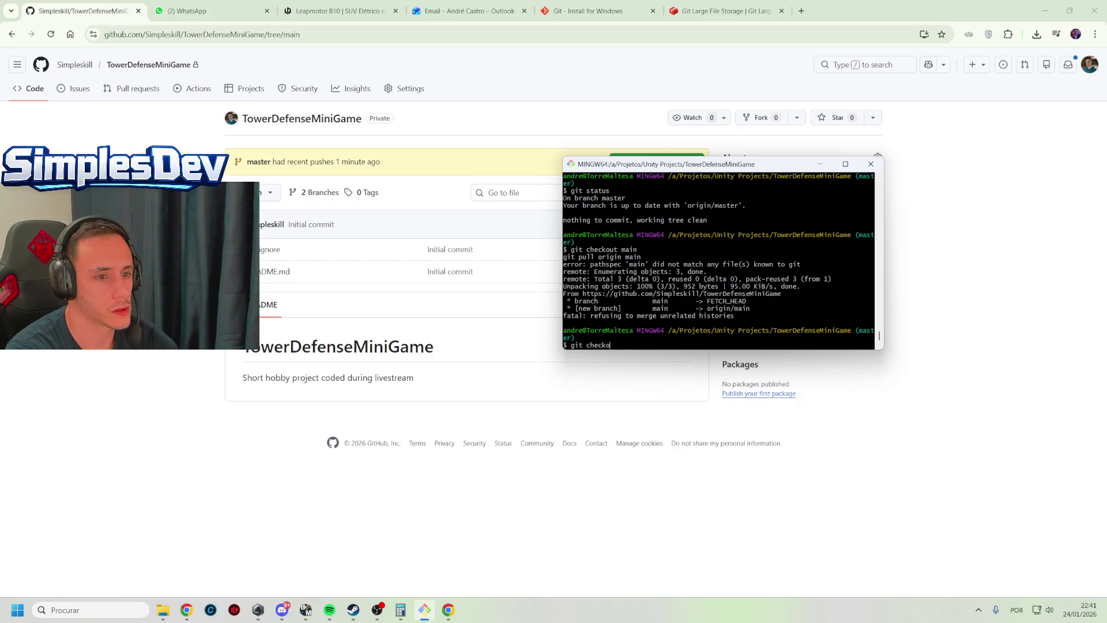
text(ut main)
key(Return)
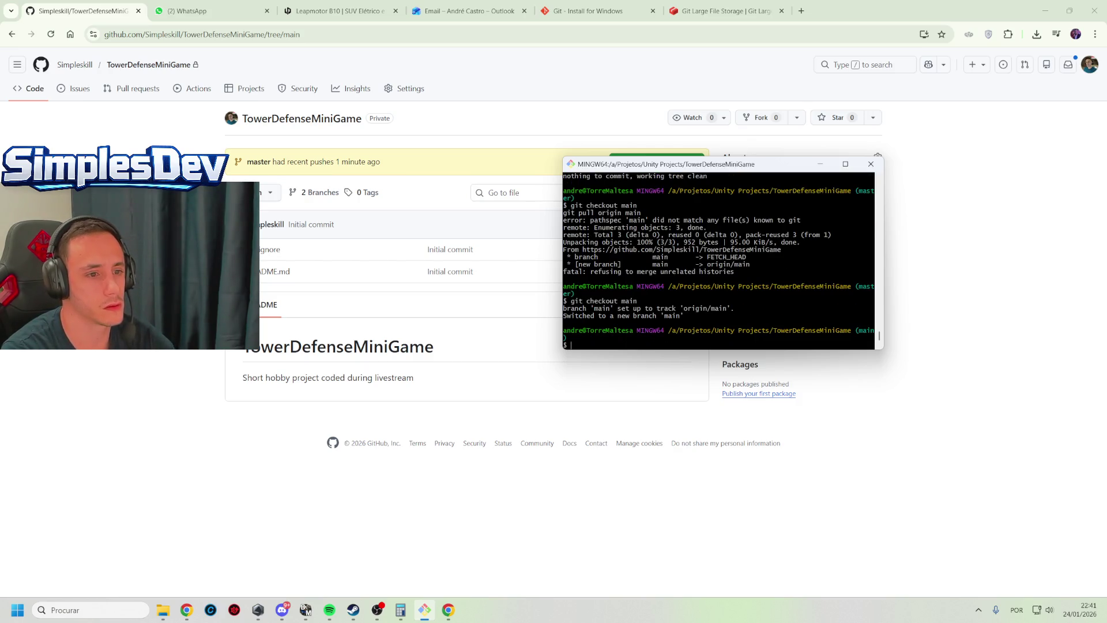
text(git )
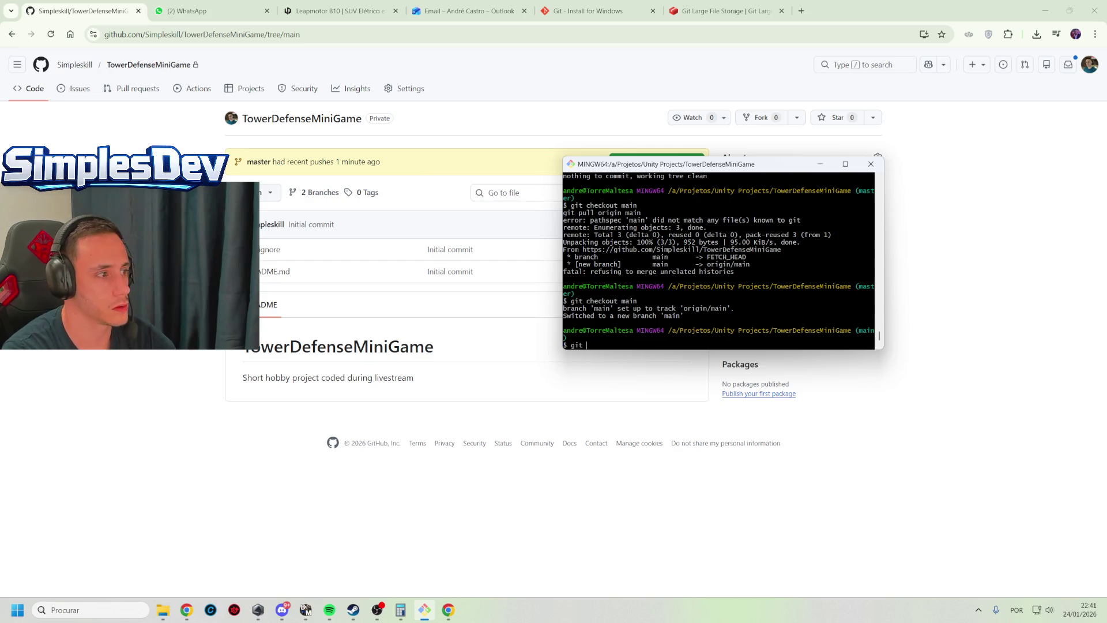
text(m)
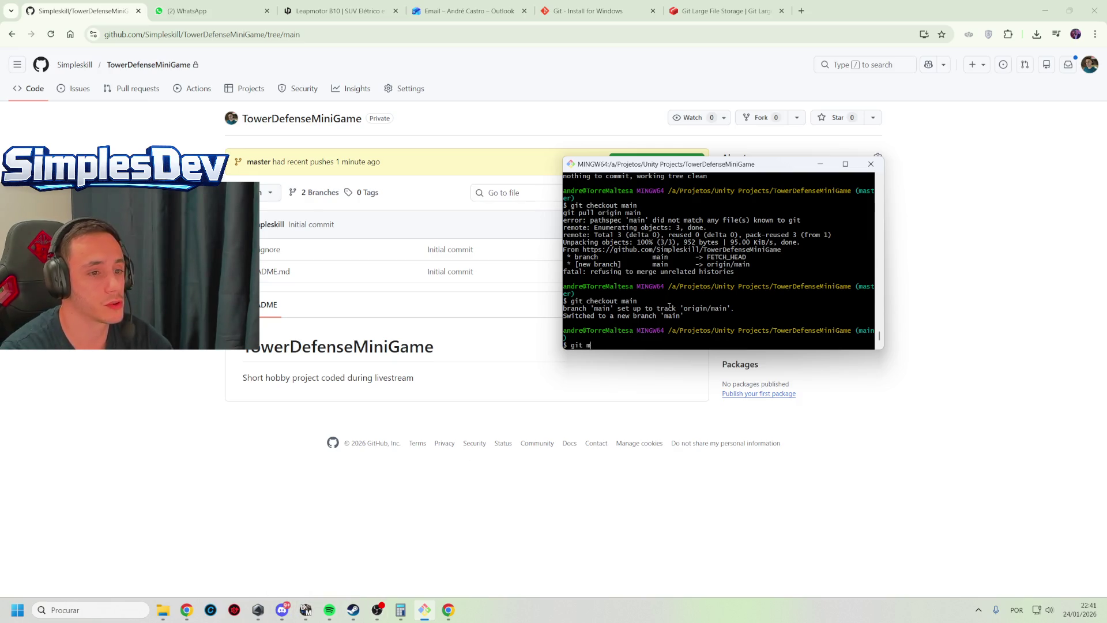
text(erge)
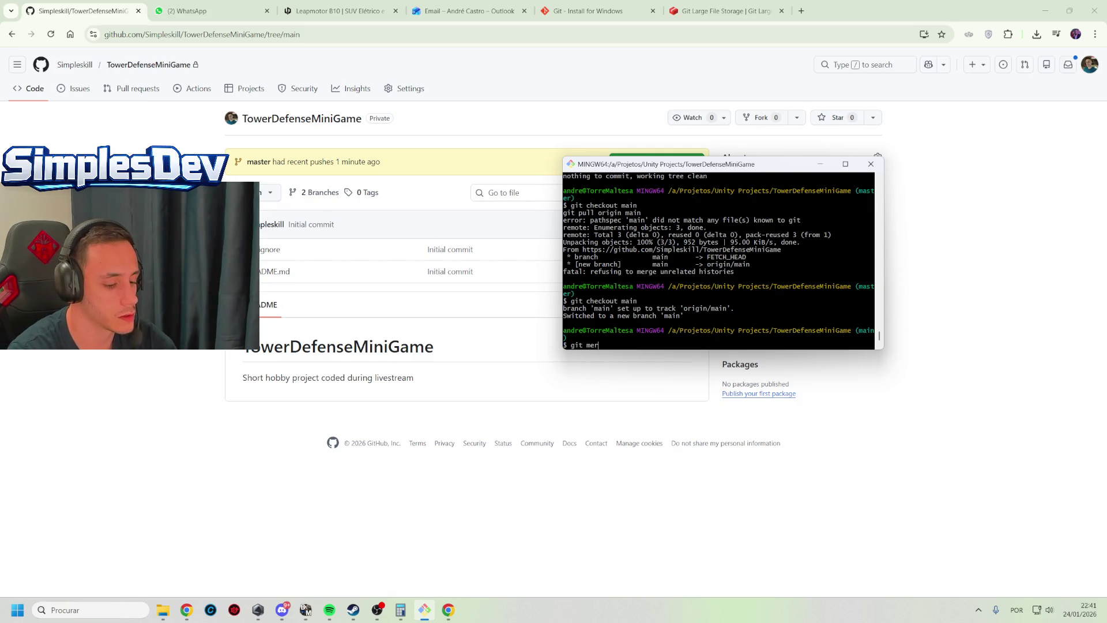
key(alt+Tab)
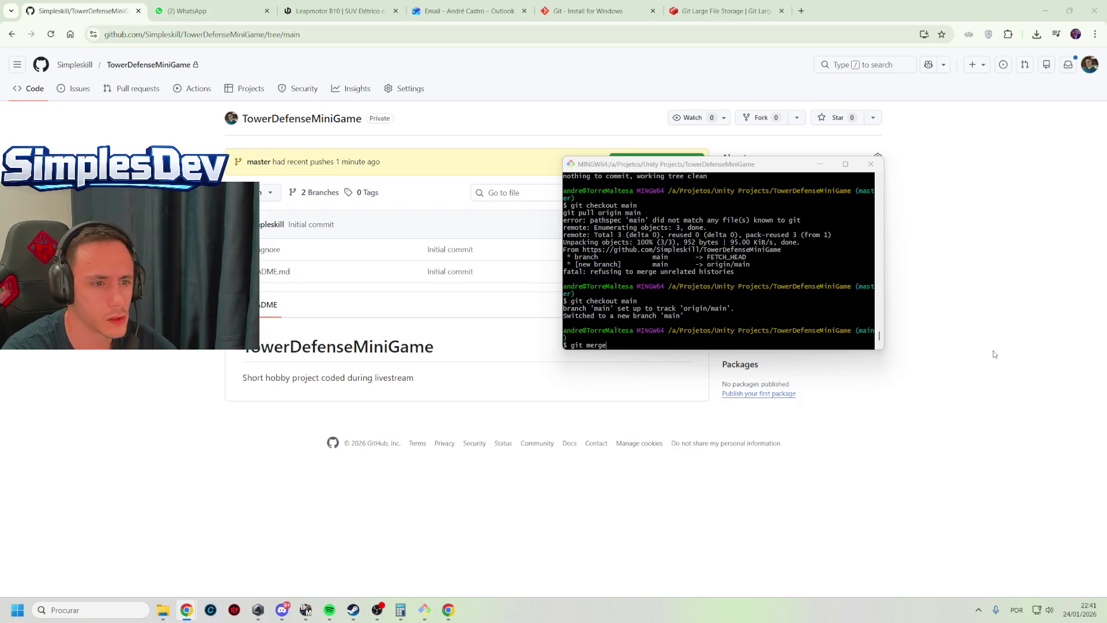
click(720, 323)
Run git merge master on main, then check git status
text(master)
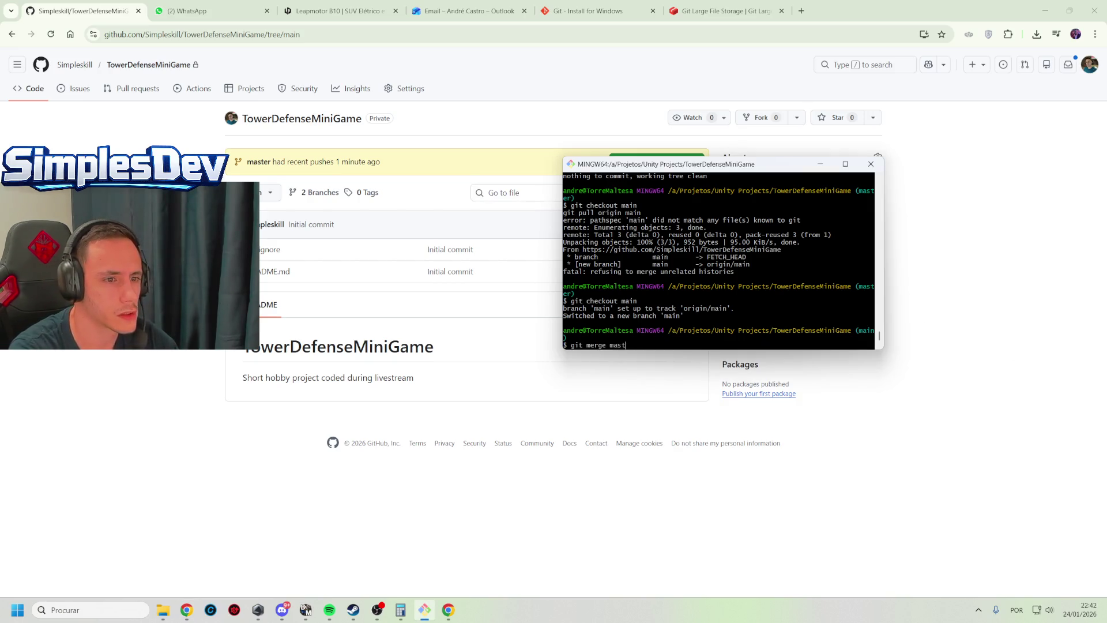
key(Return)
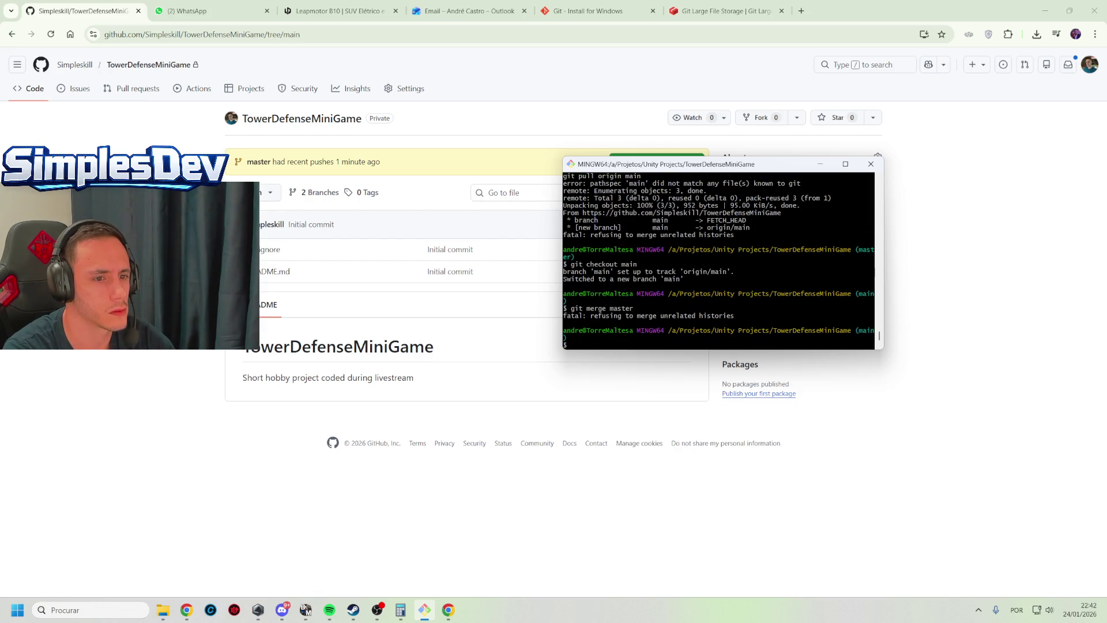
text(git status)
key(Return)
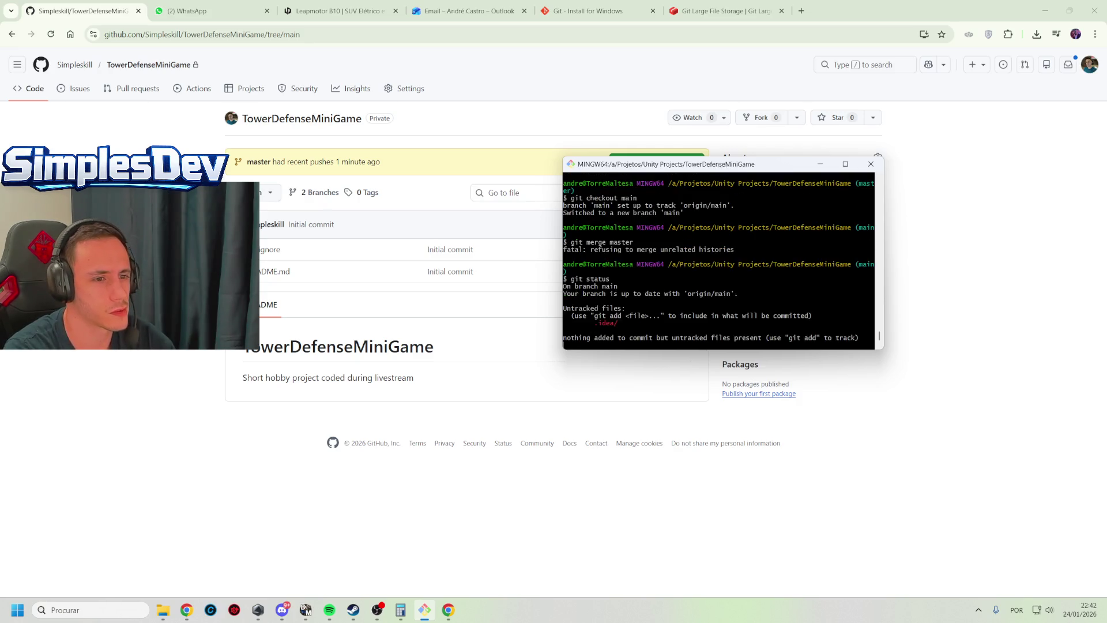
Run git stash, correcting the misspelled command, to save any local changes
text(ig stash)
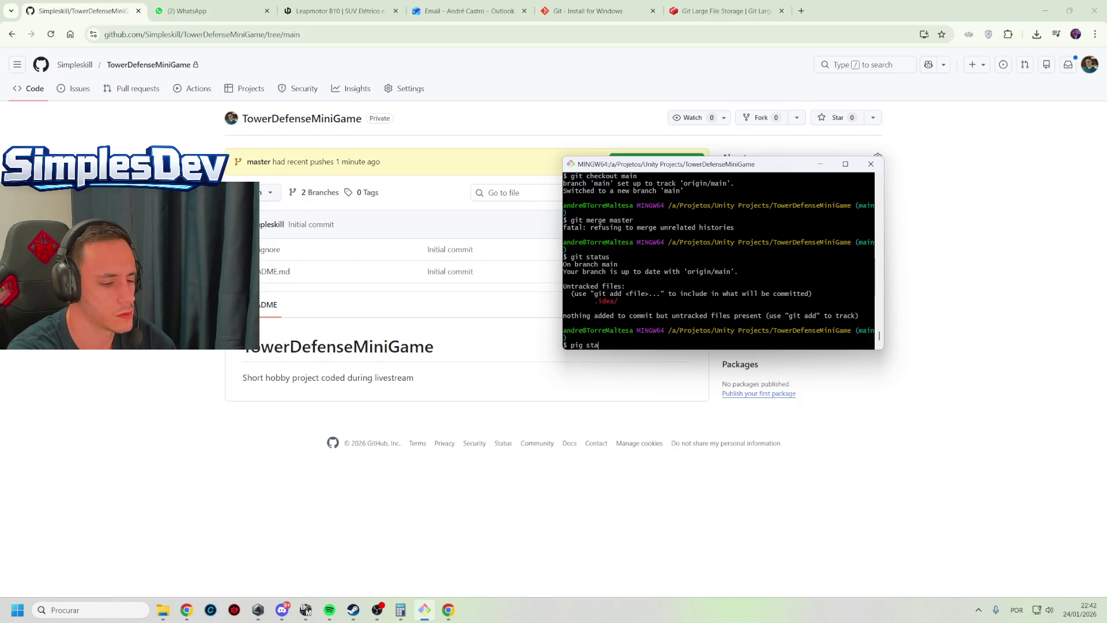
key(Return)
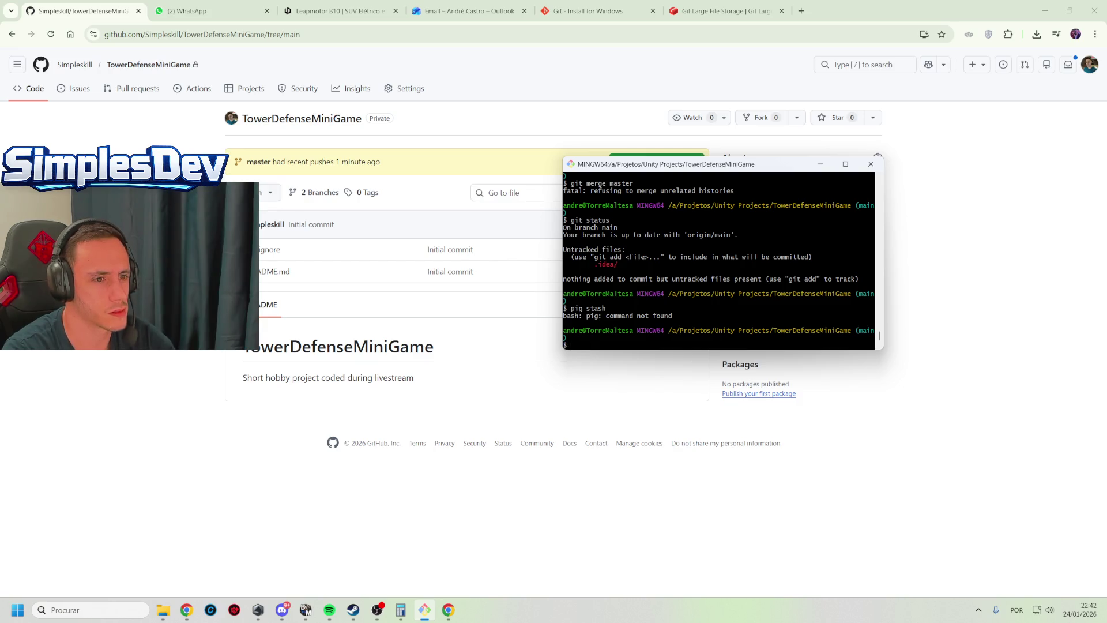
text(git stach)
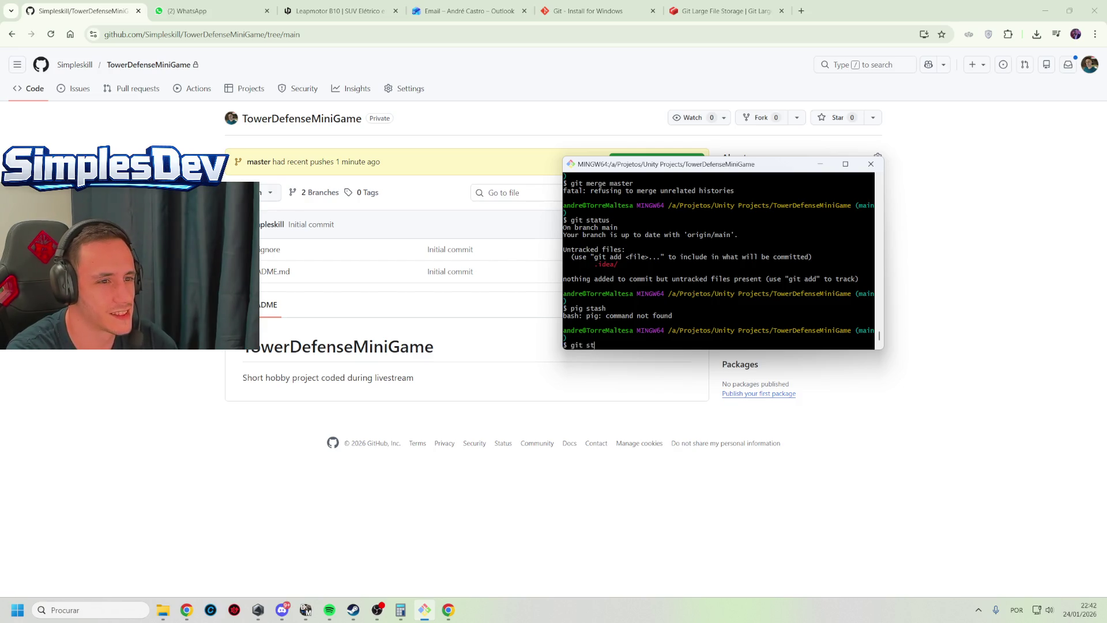
key(BackSpace)
key(BackSpace)
text(sh)
key(Return)
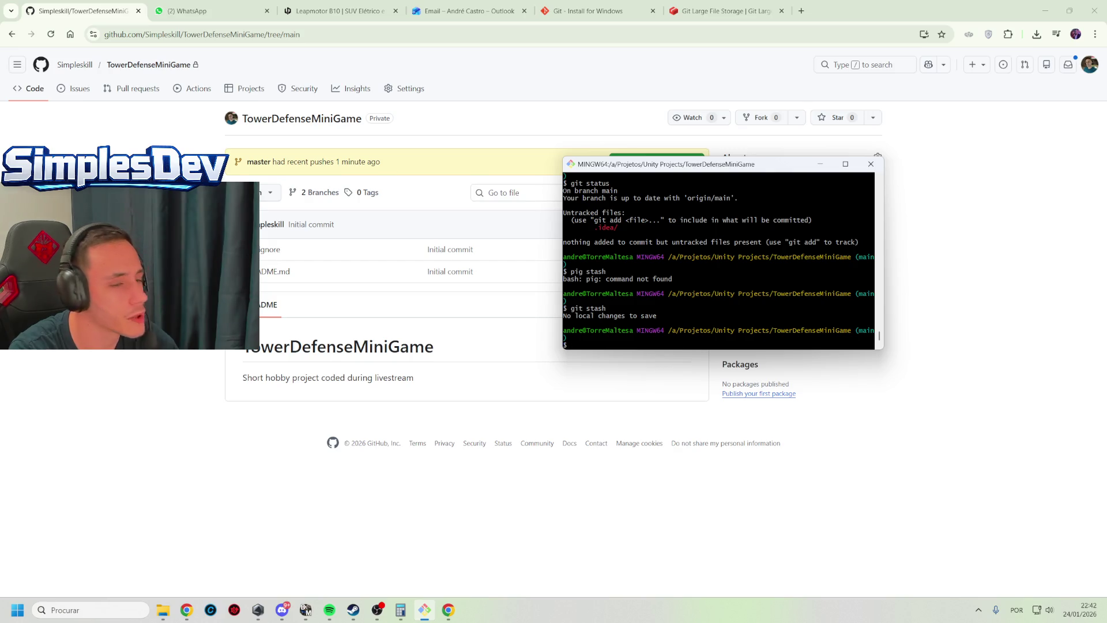
Recheck status and retry git merge master, which refuses unrelated histories
key(Up)
key(Up)
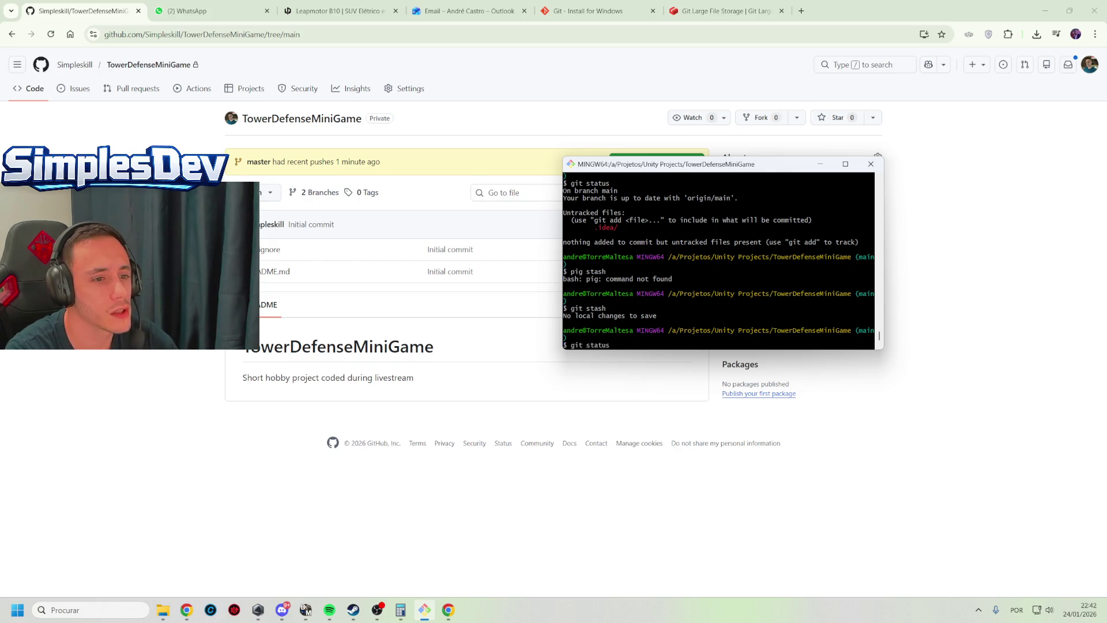
key(Return)
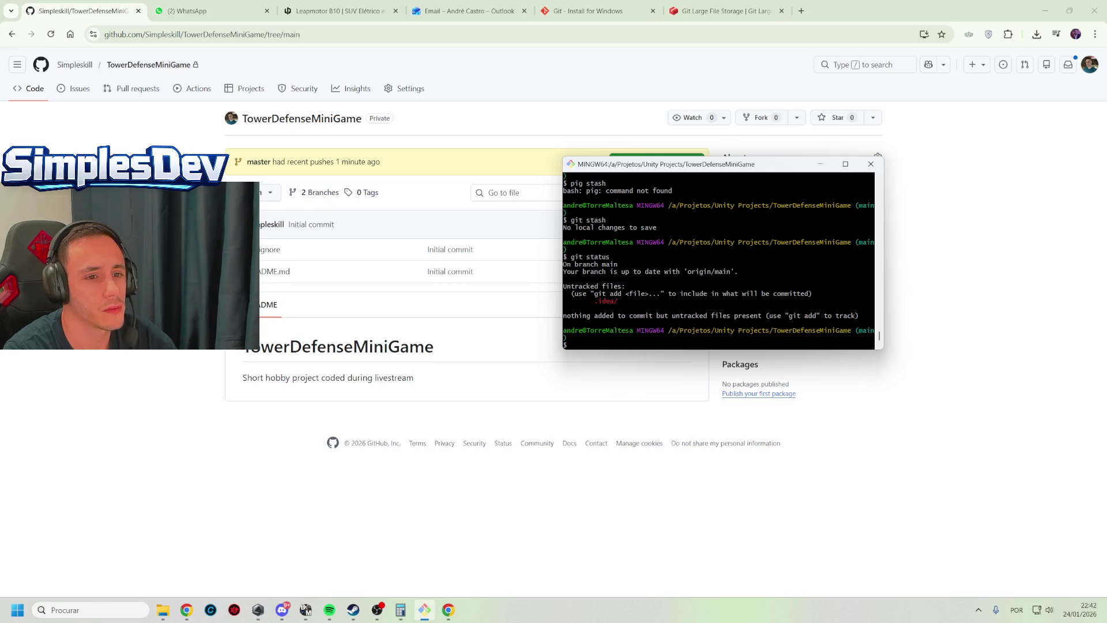
key(Up)
key(Up)
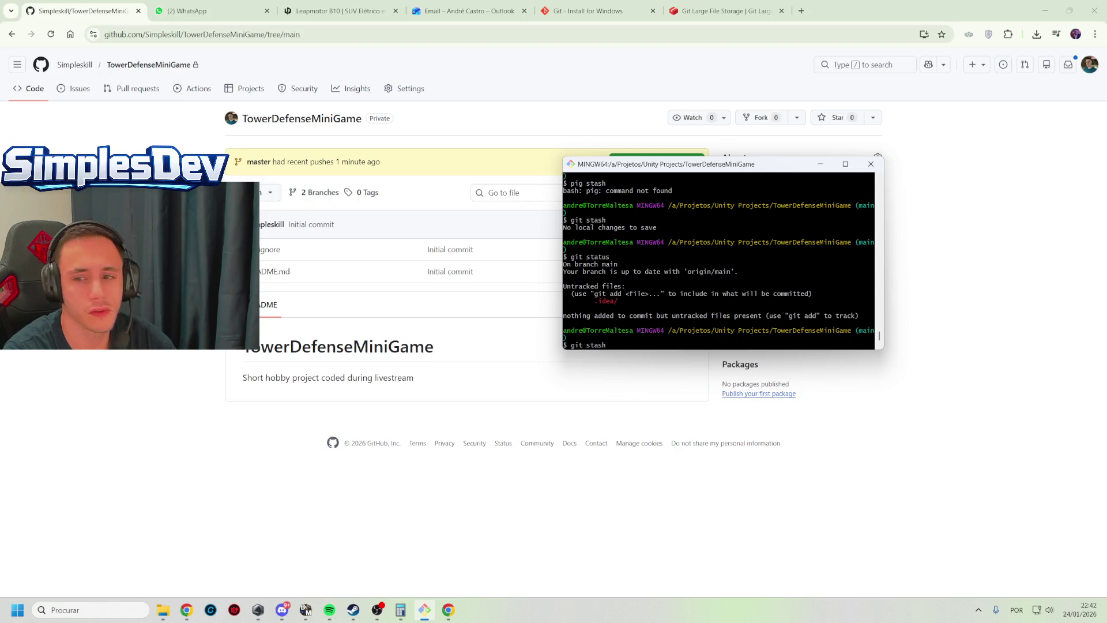
key(Up)
key(Up)
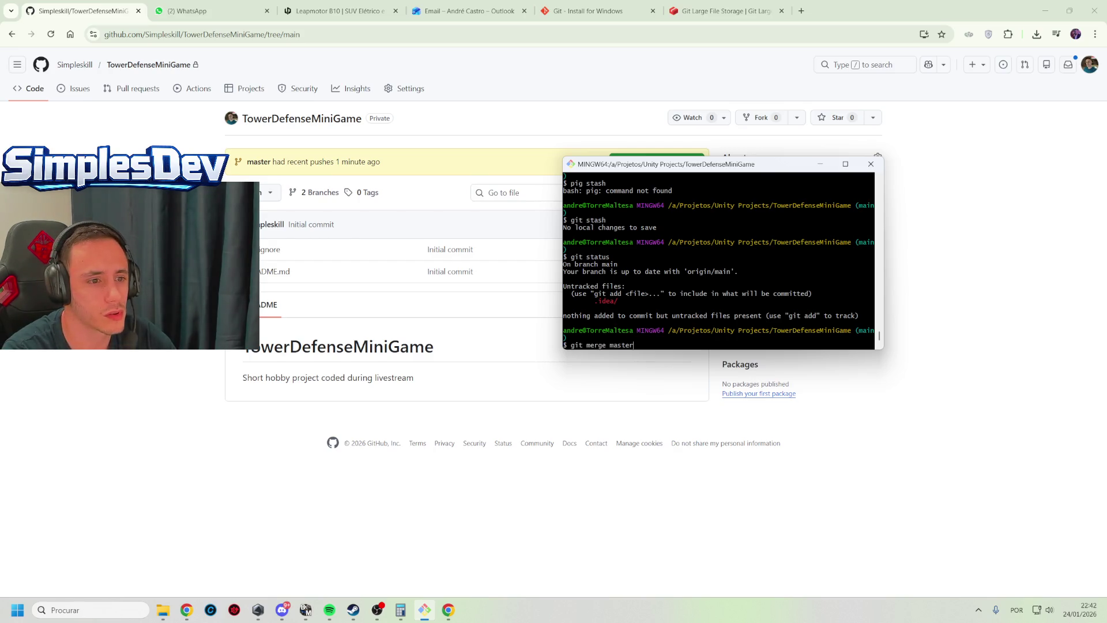
key(Return)
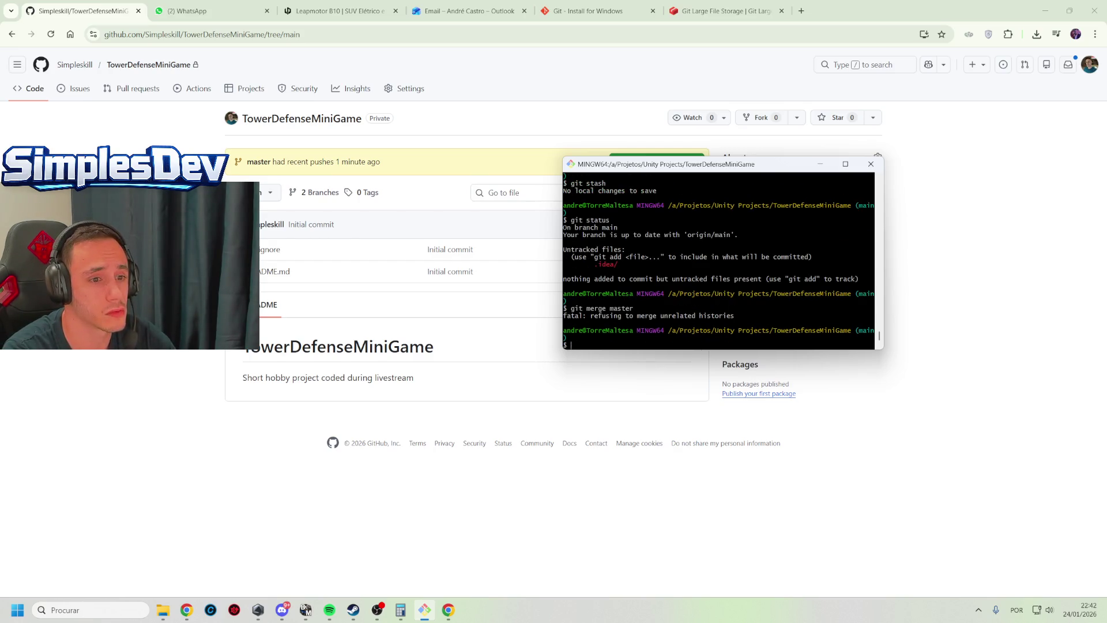
text(gi)
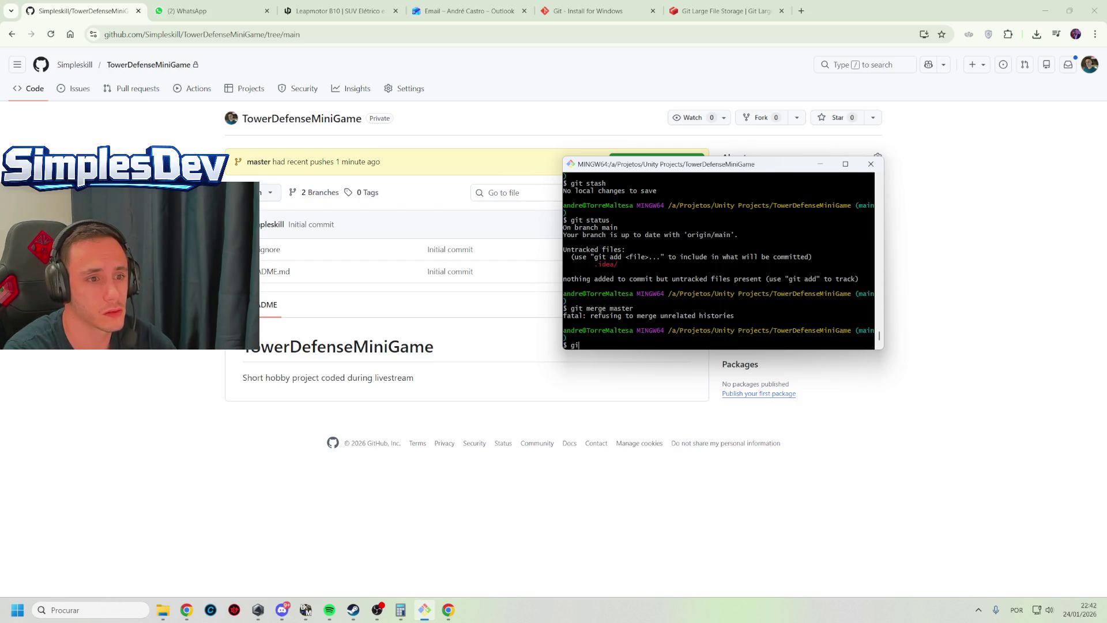
key(BackSpace)
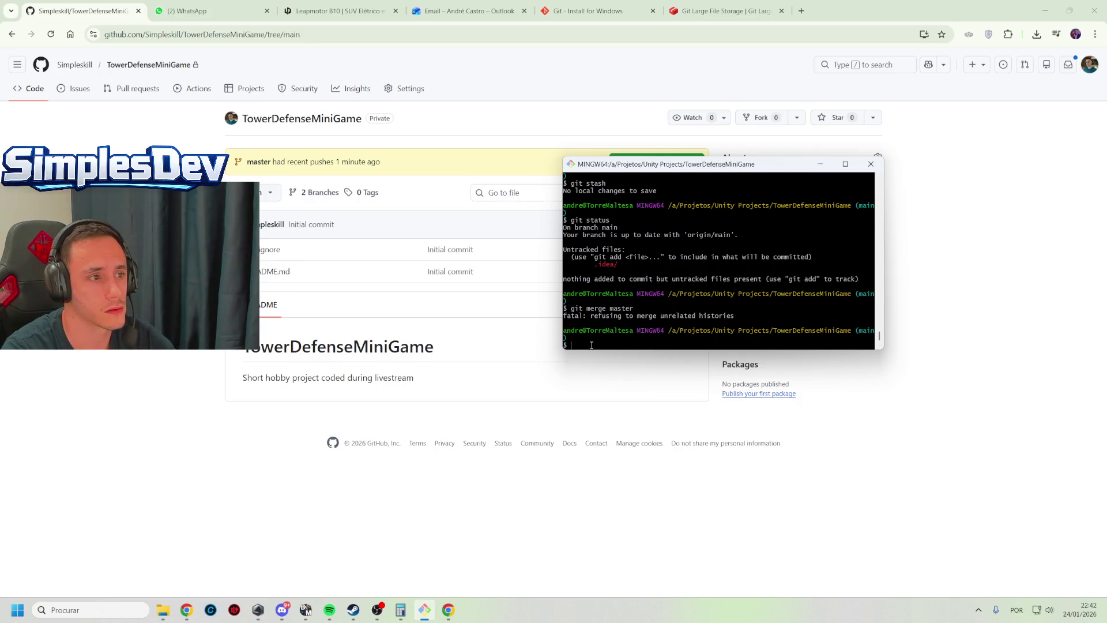
Copy the failed merge and git status output from the terminal
mouse_move(622, 265)
mouse_down()
mouse_move(556, 228)
mouse_move(553, 183)
mouse_move(542, 208)
mouse_up()
right_click(626, 220)
click(652, 243)
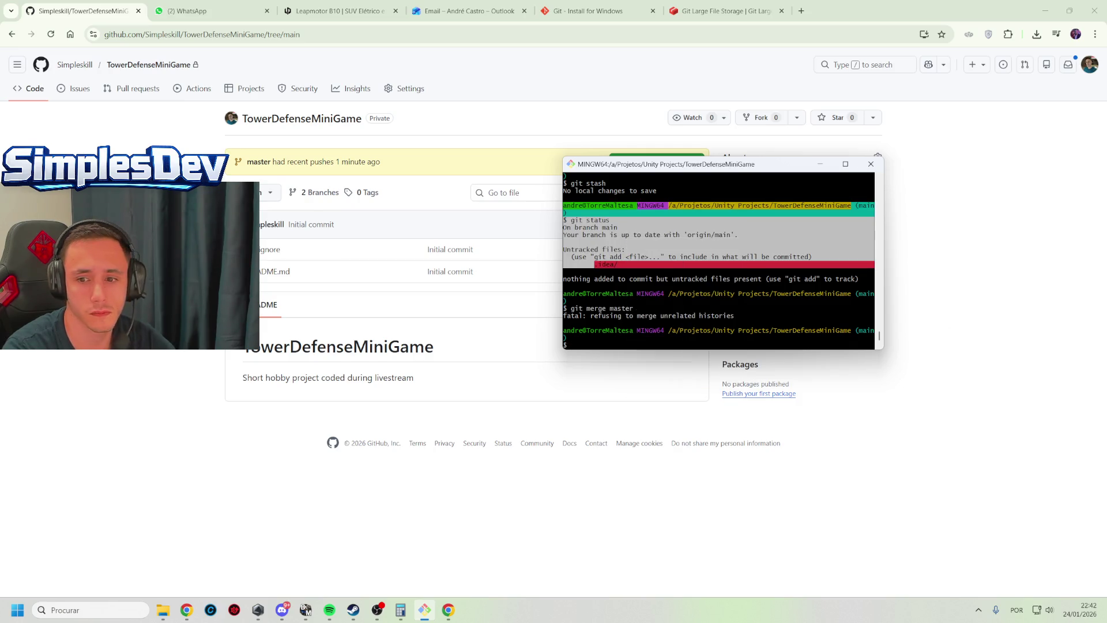
key(alt+Tab)
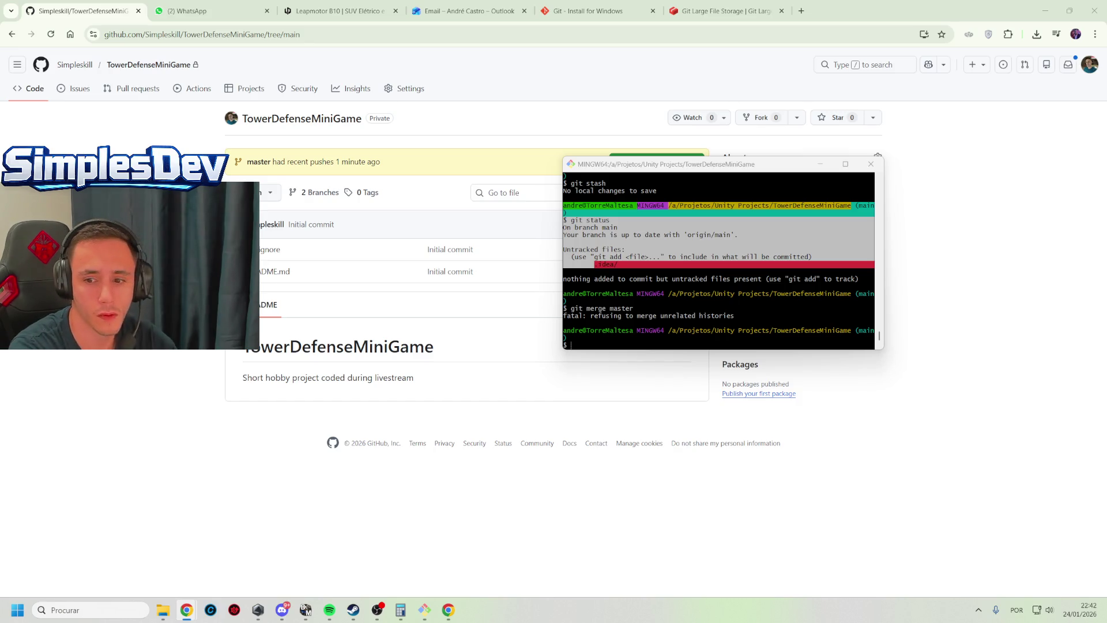
click(682, 263)
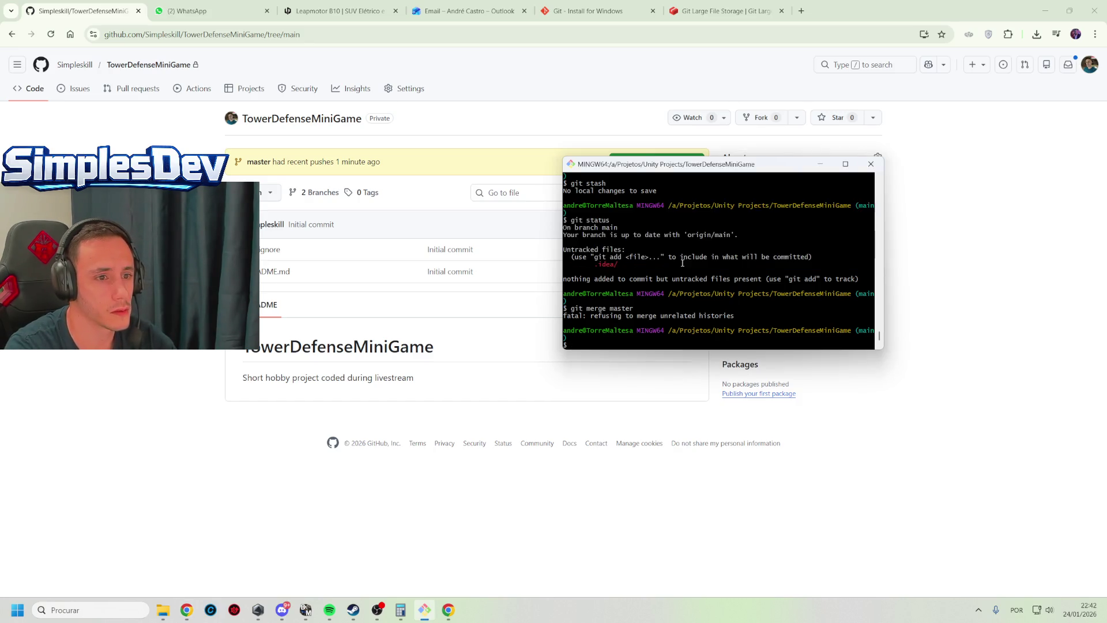
scroll(702, 300, up, 2)
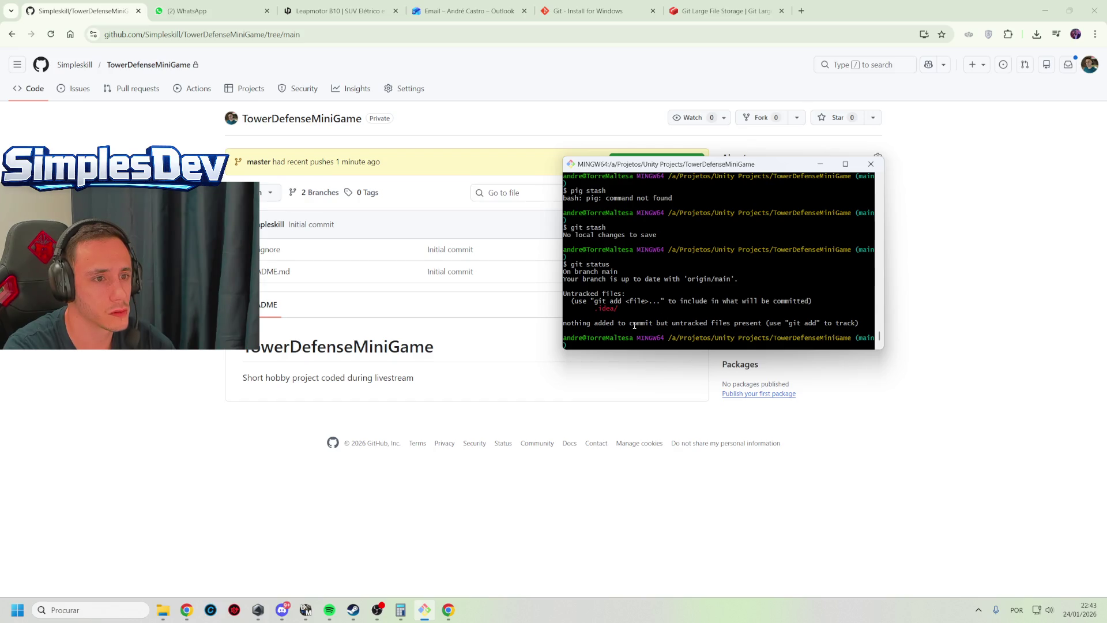
scroll(635, 326, down, 3)
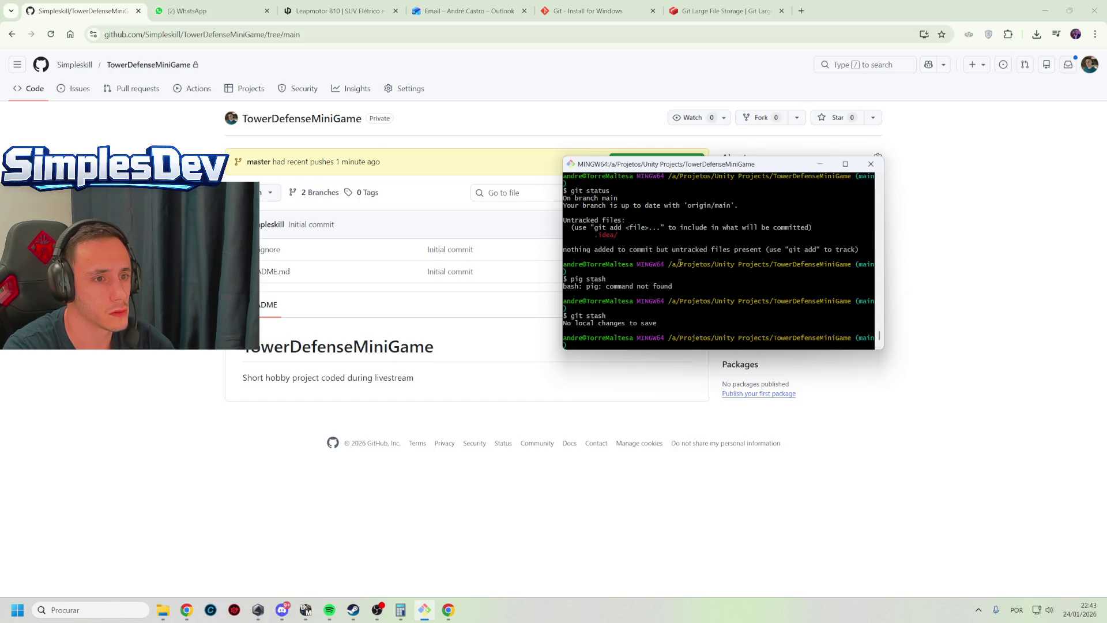
scroll(680, 263, up, 2)
mouse_move(861, 293)
mouse_down()
mouse_move(565, 291)
mouse_move(567, 182)
mouse_up()
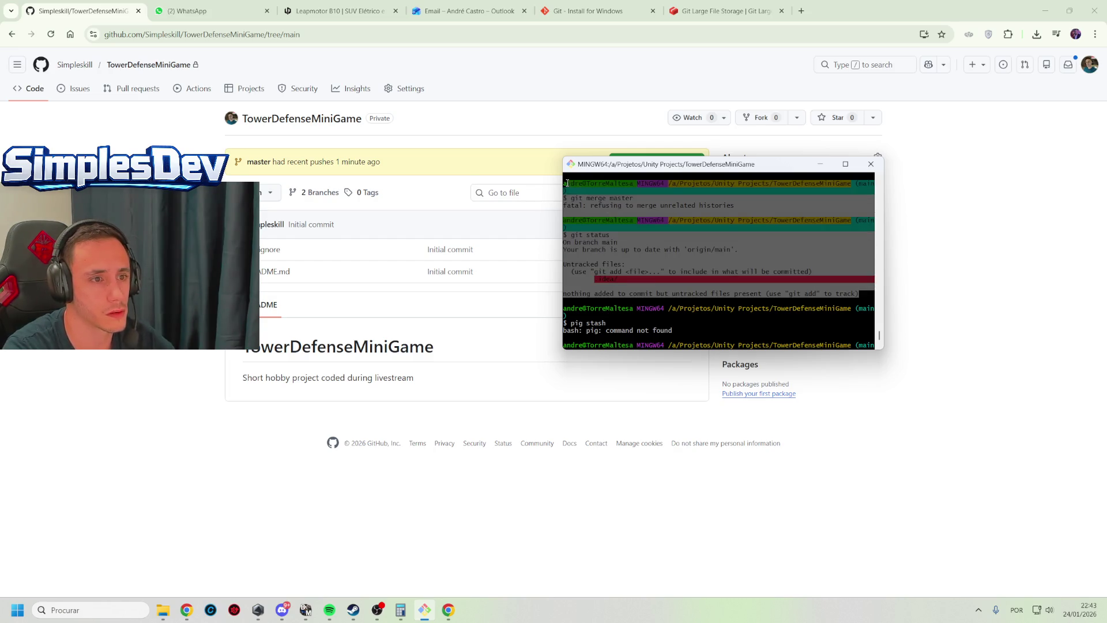
right_click(604, 190)
click(634, 213)
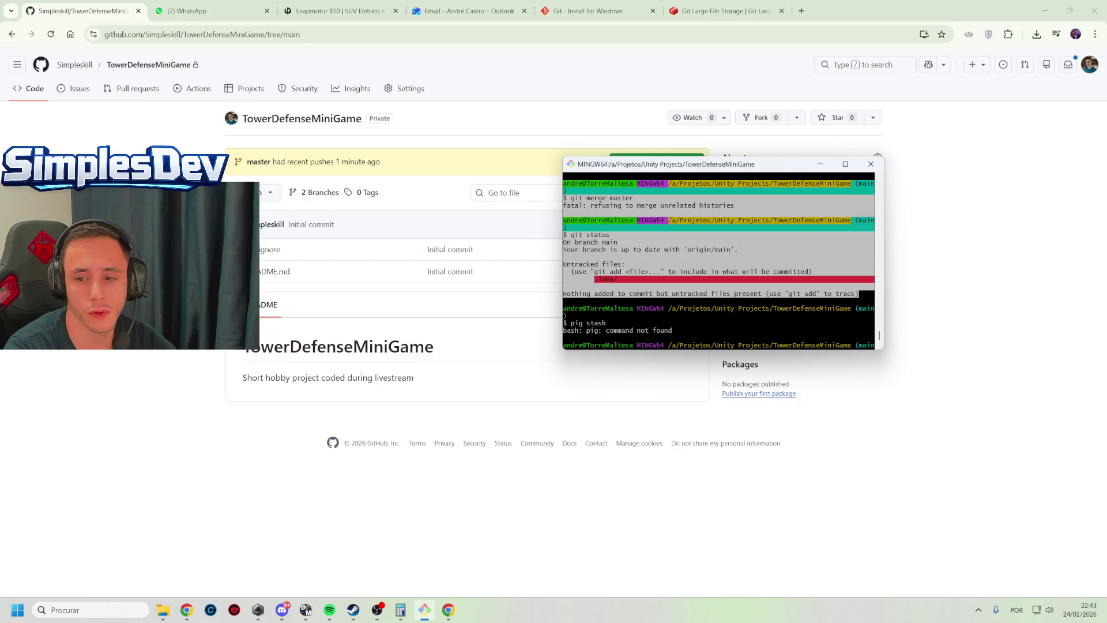
key(alt+Tab)
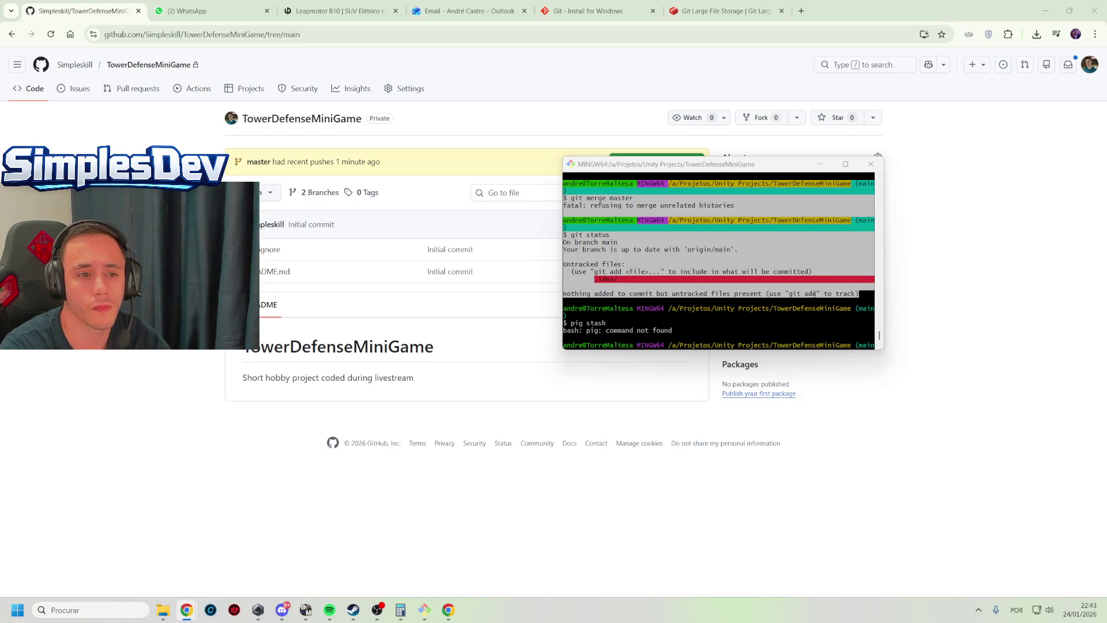
Run git stash and git status again, showing only the untracked .idea/ folder
text(git stash)
key(Return)
text(git status)
key(Return)
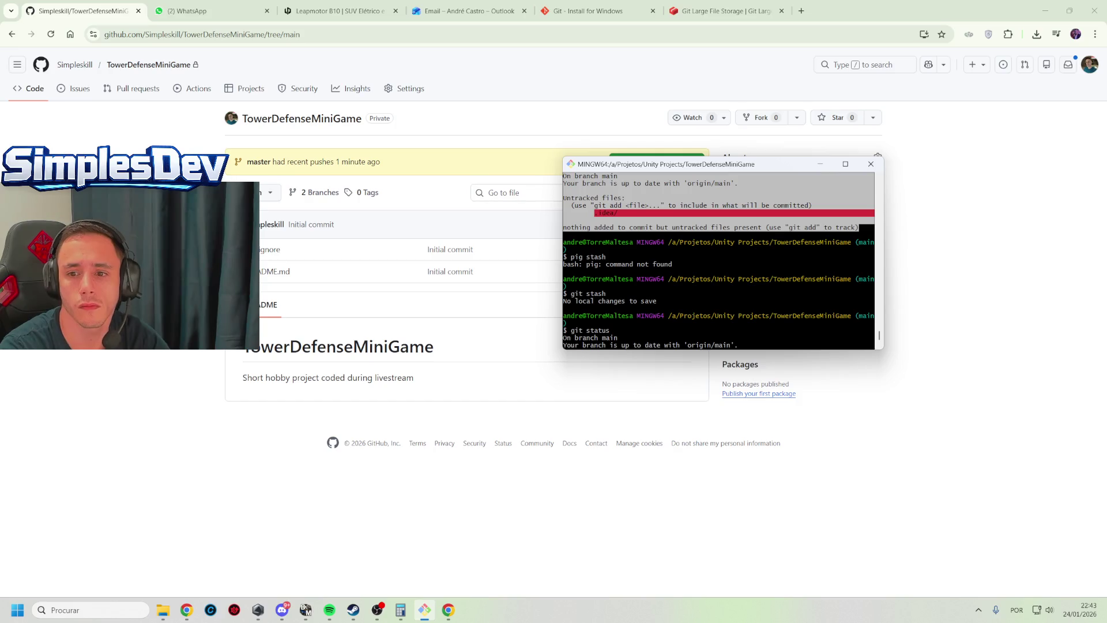
scroll(714, 291, up, 5)
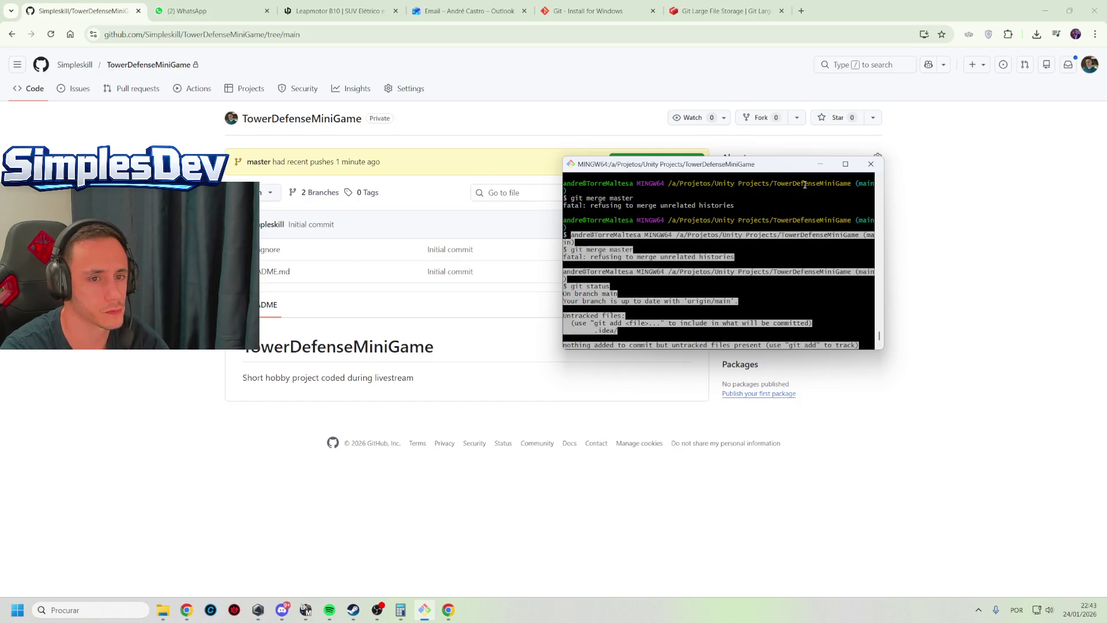
Reposition the terminal window and erase the text at the prompt
drag(773, 166, 713, 86)
mouse_move(382, 617)
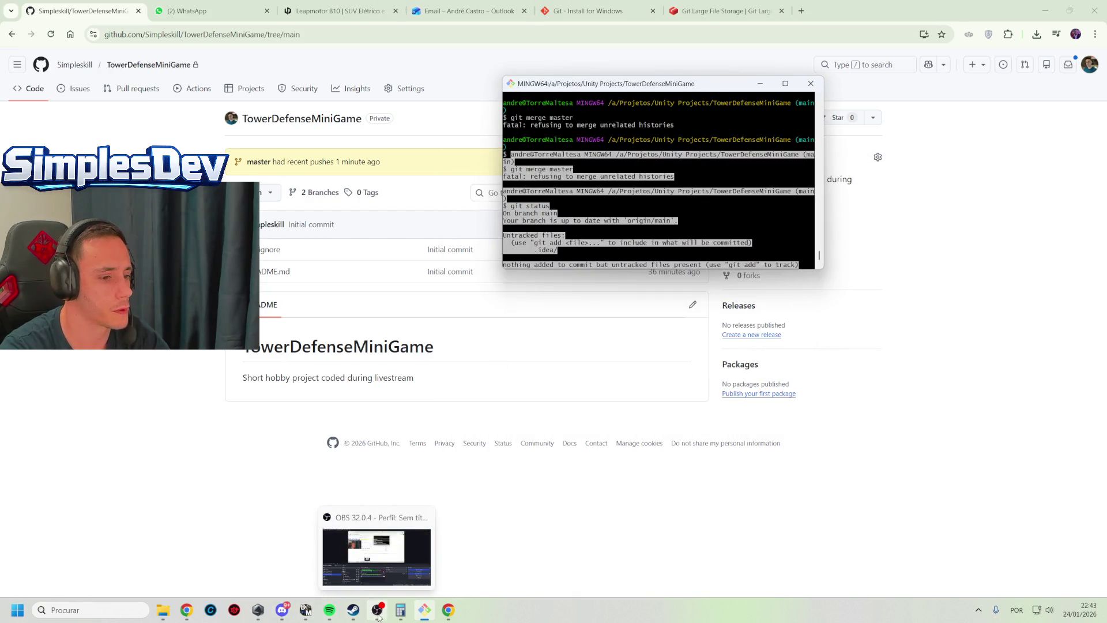
mouse_move(418, 614)
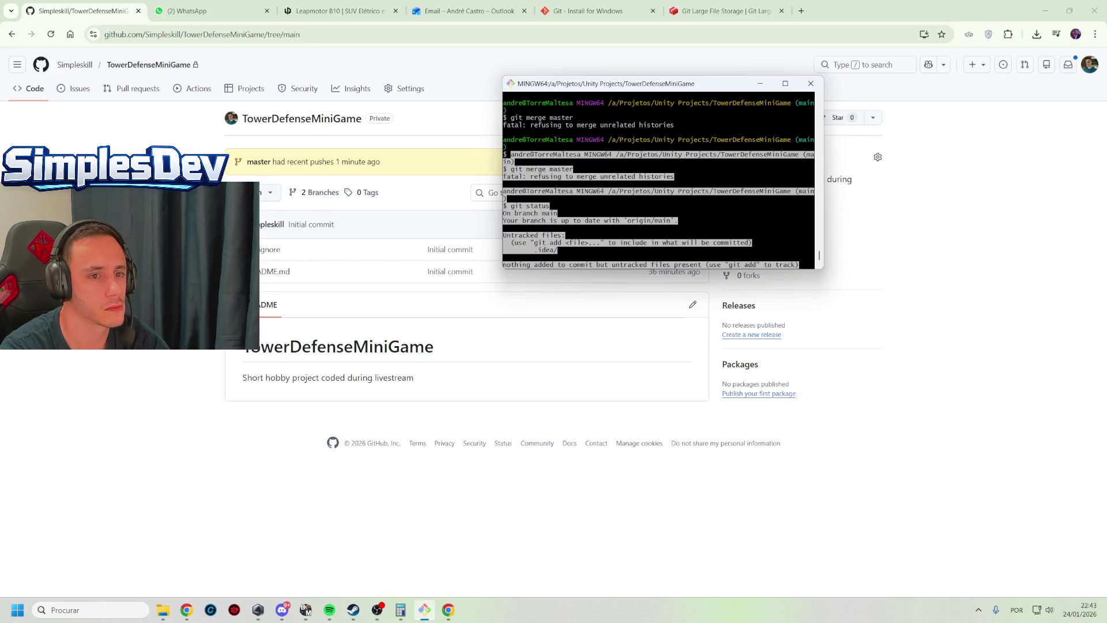
drag(717, 85, 719, 101)
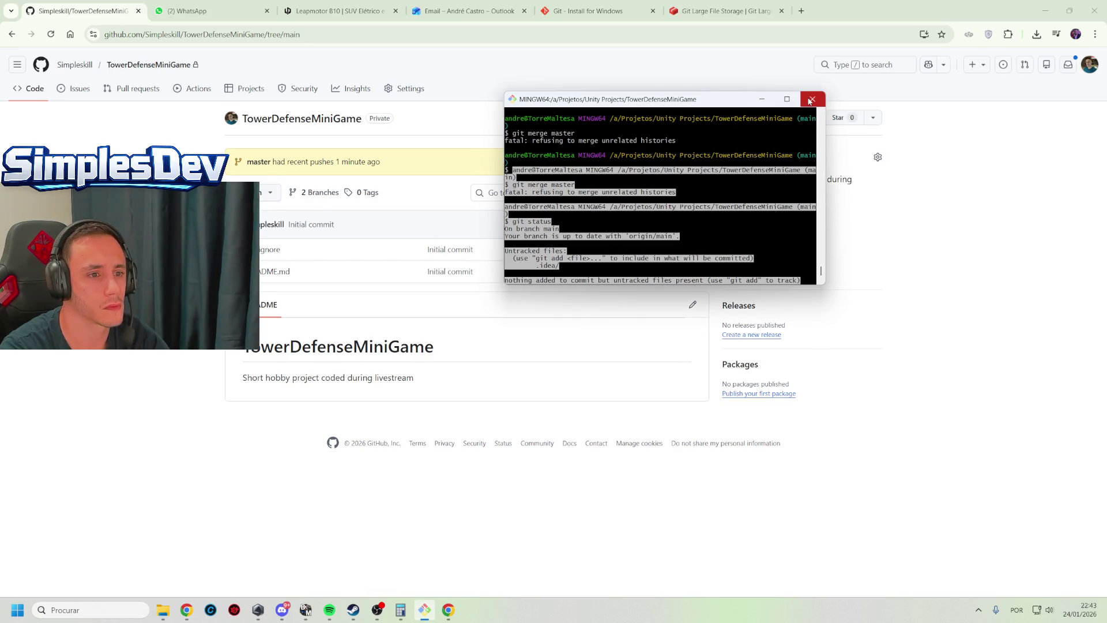
click(721, 208)
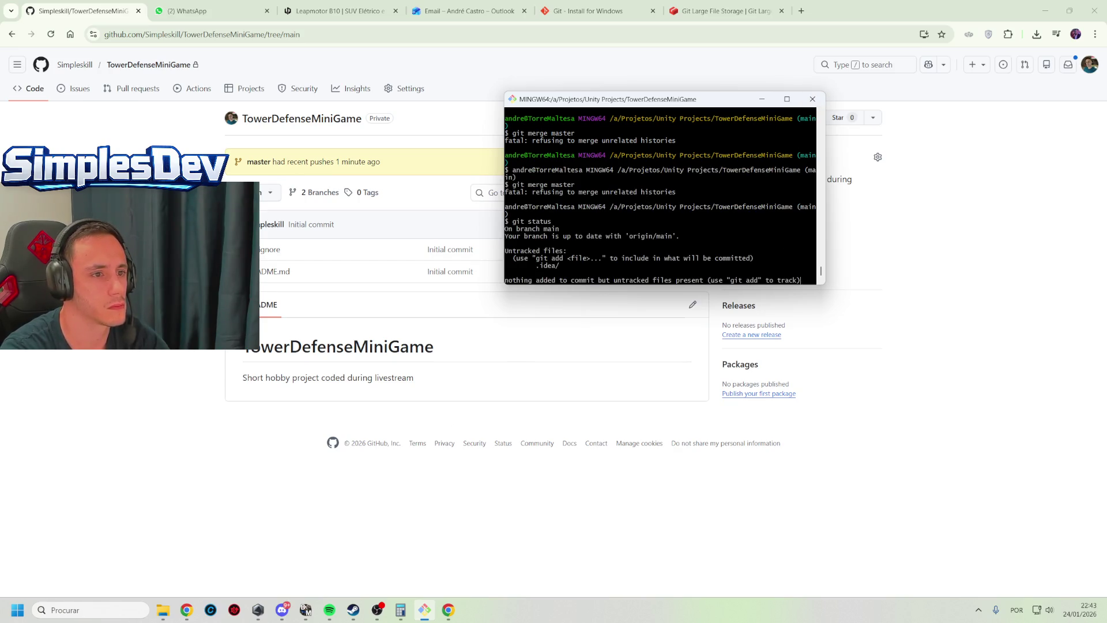
key(BackSpace)
key(BackSpace)
key(BackSpace)
key(BackSpace)
key(BackSpace)
key(BackSpace)
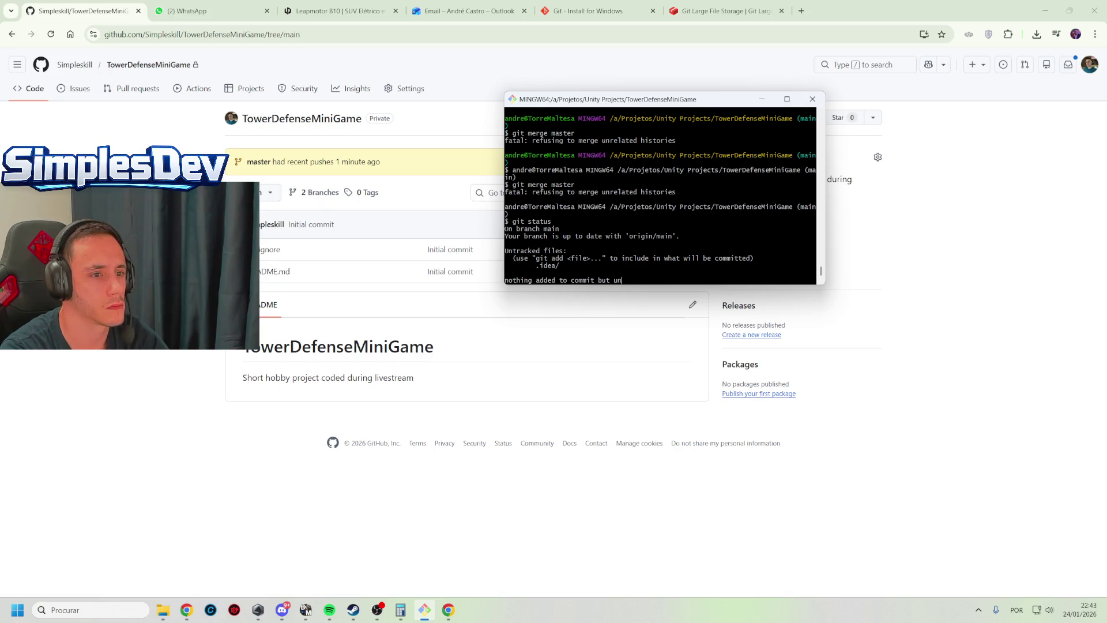
key(BackSpace)
key(BackSpace)
key(BackSpace)
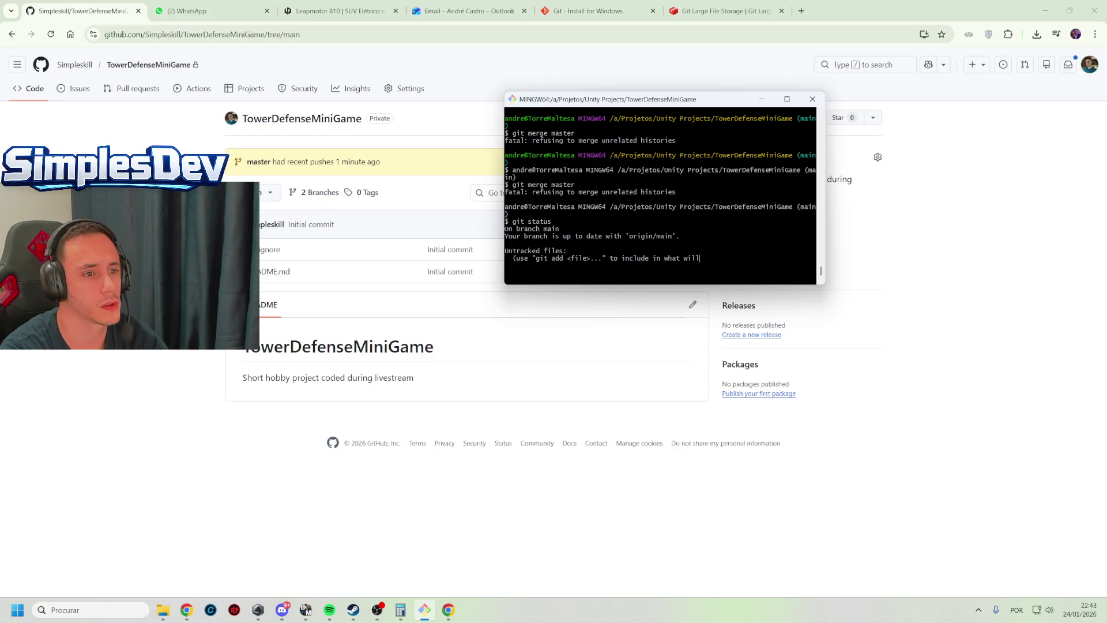
key(BackSpace)
key(BackSpace)
key(BackSpace)
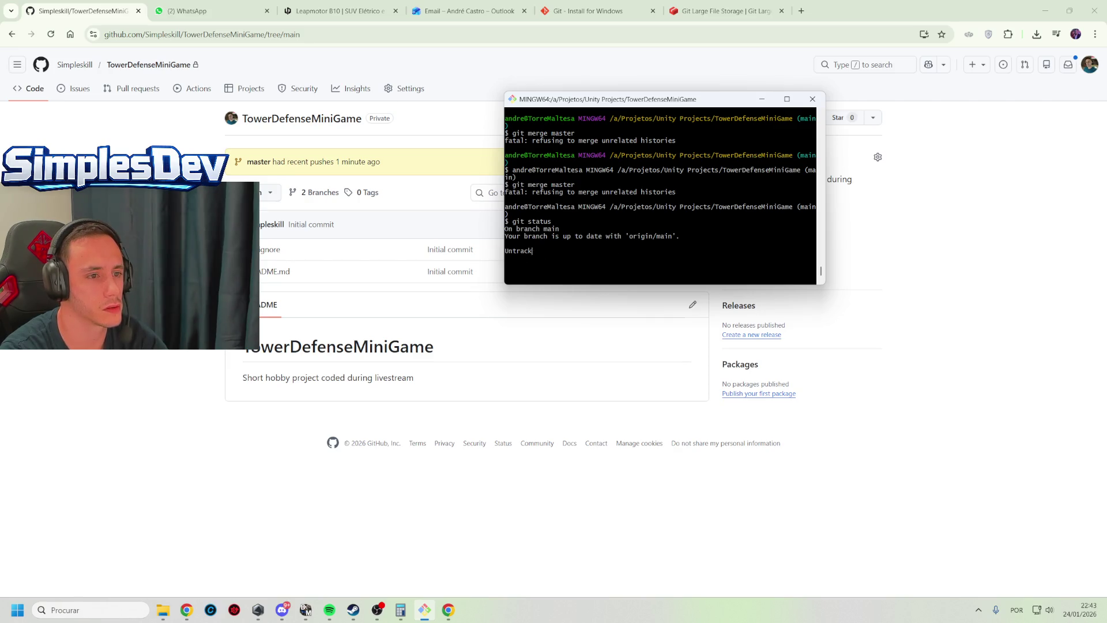
key(BackSpace)
key(BackSpace)
key(BackSpace)
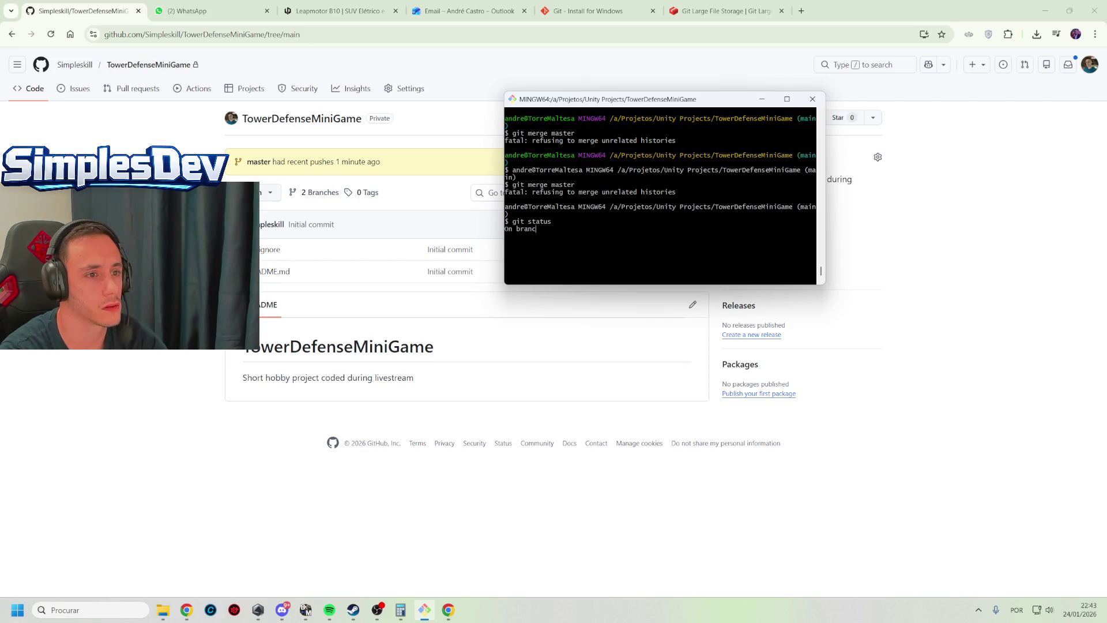
key(BackSpace)
key(BackSpace)
key(BackSpace)
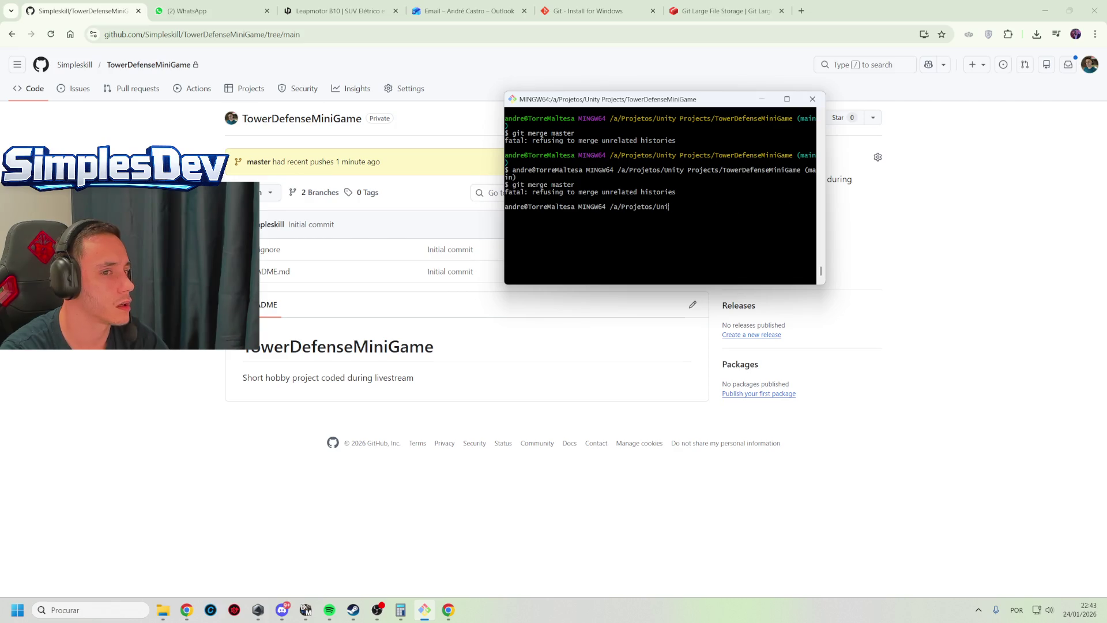
key(BackSpace)
key(BackSpace)
key(BackSpace)
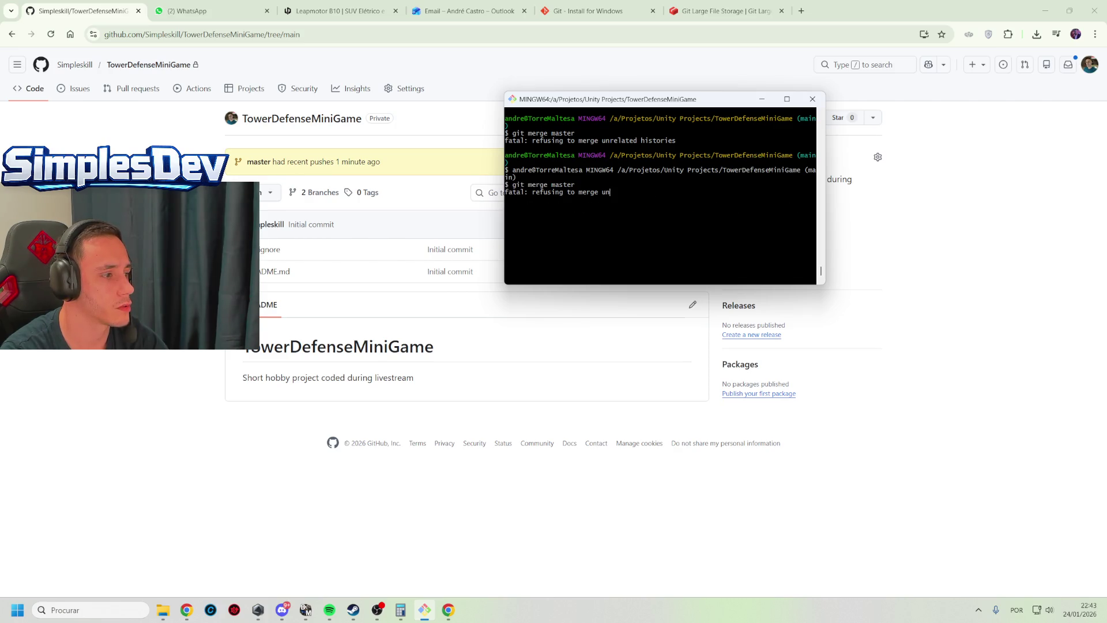
key(BackSpace)
key(BackSpace)
key(BackSpace)
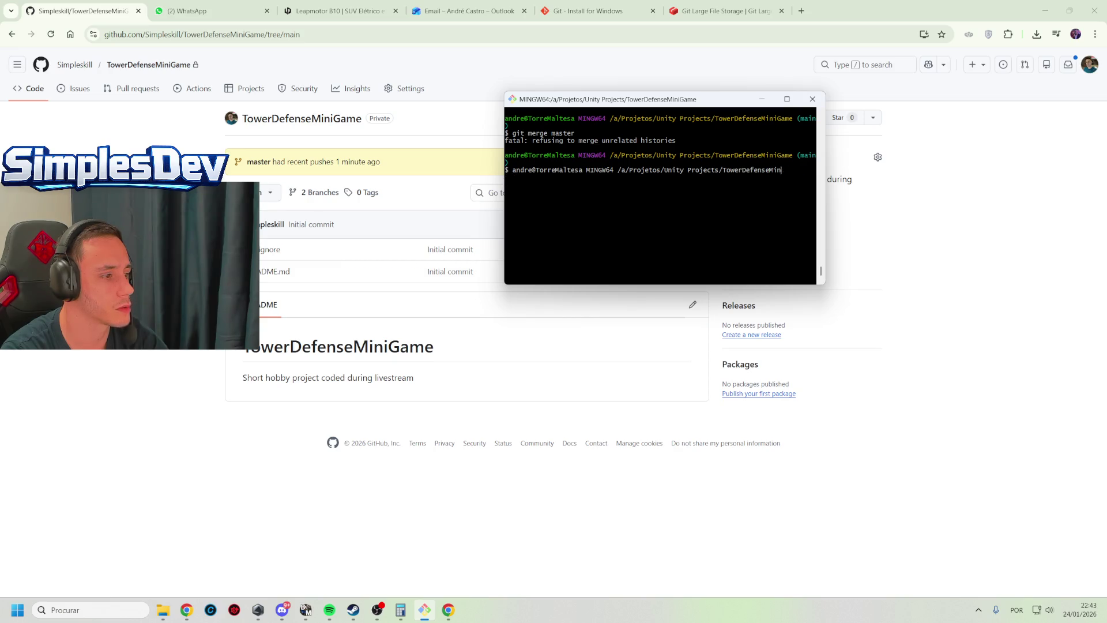
key(BackSpace)
key(BackSpace)
key(BackSpace)
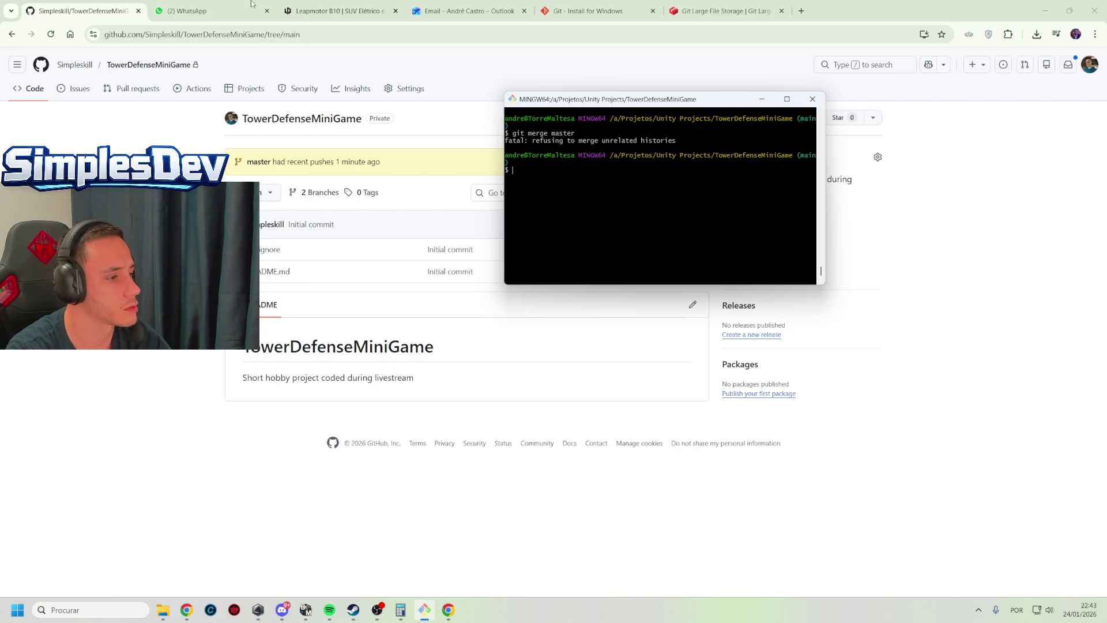
Paste the copied output at the prompt, select all, and close the MINGW64 window
right_click(564, 168)
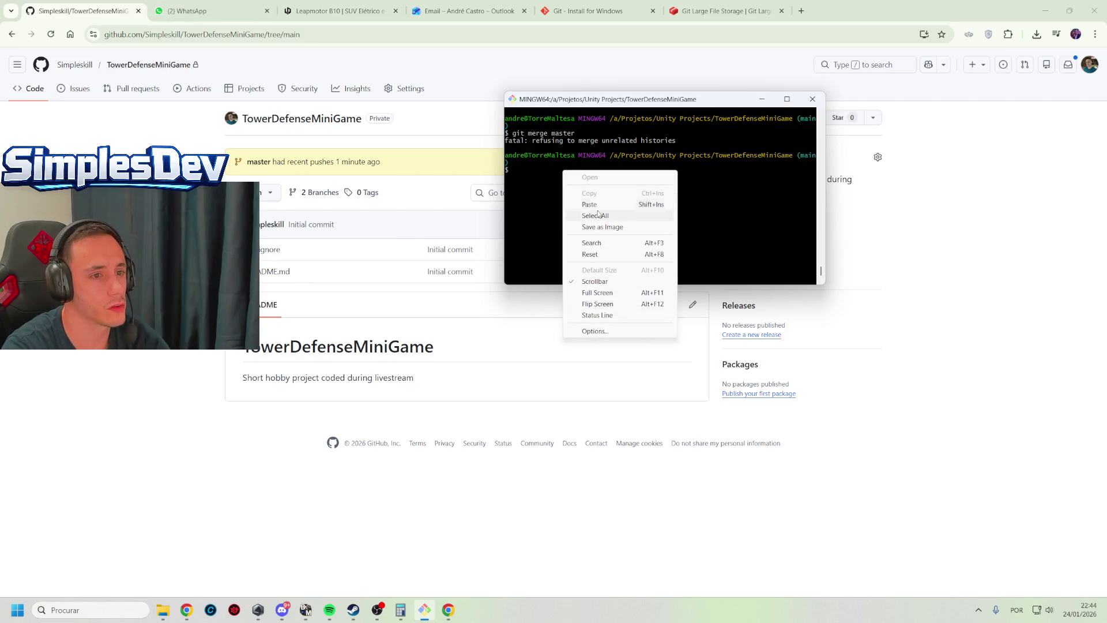
click(596, 206)
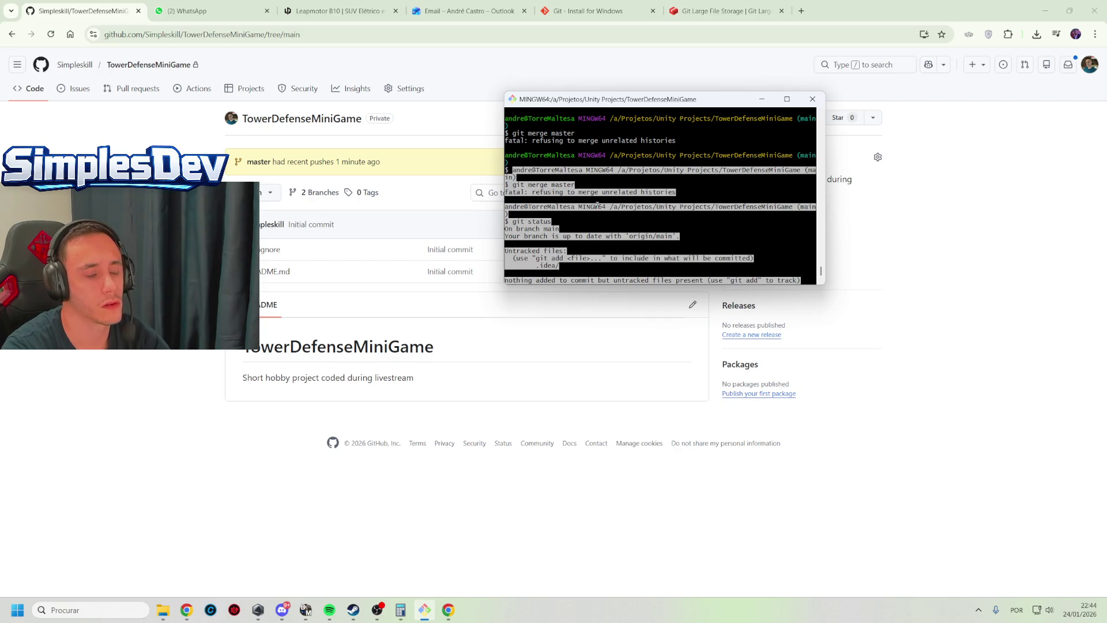
key(BackSpace)
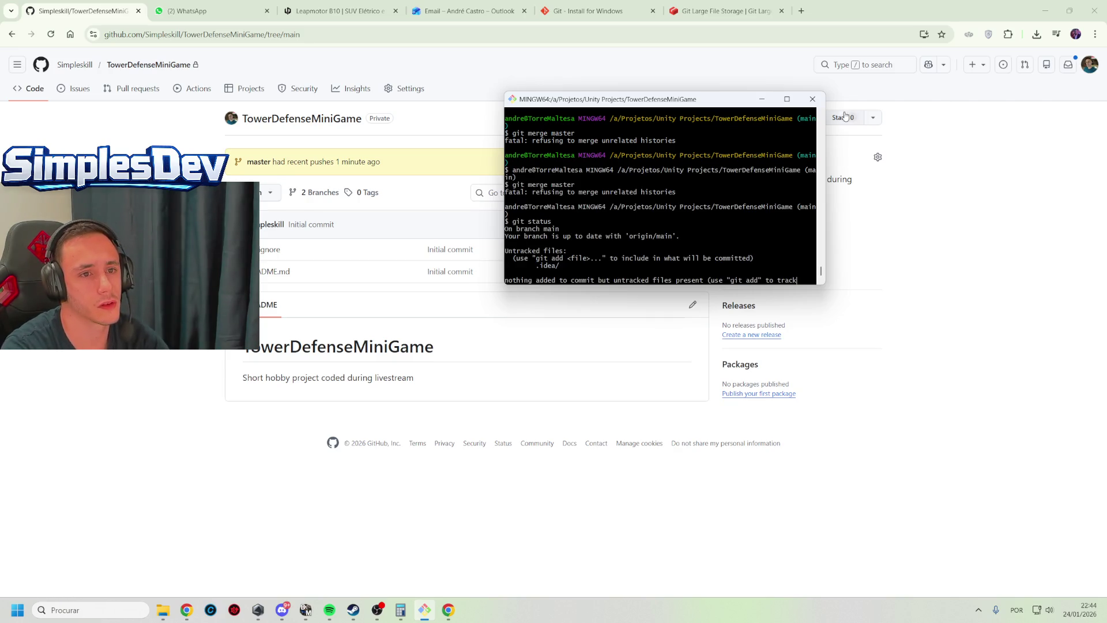
right_click(731, 211)
click(750, 258)
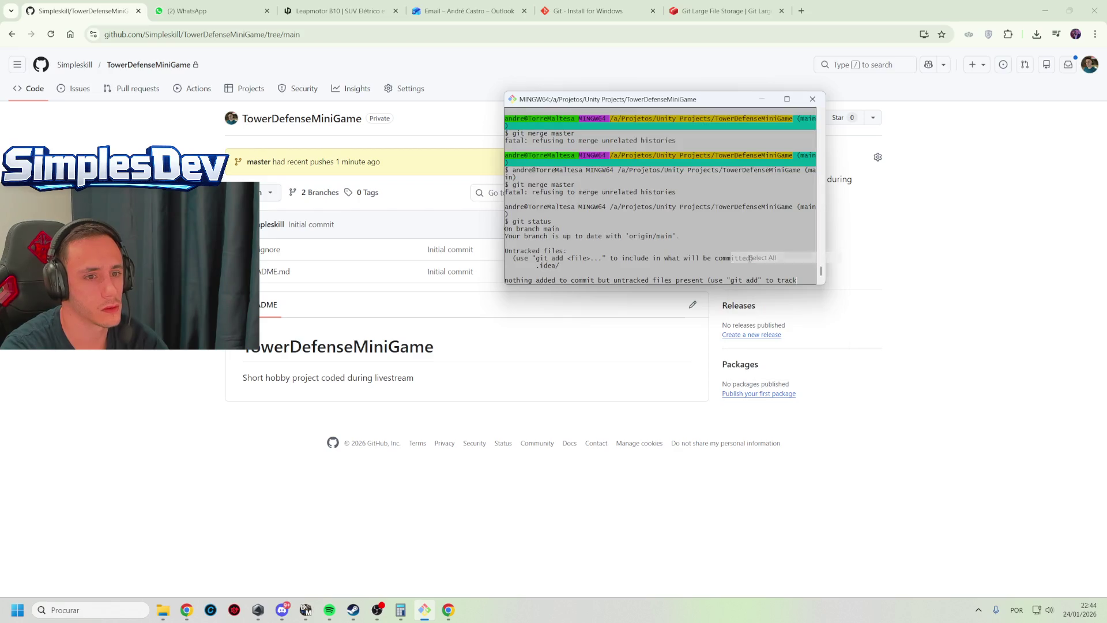
click(750, 257)
key(alt+F4)
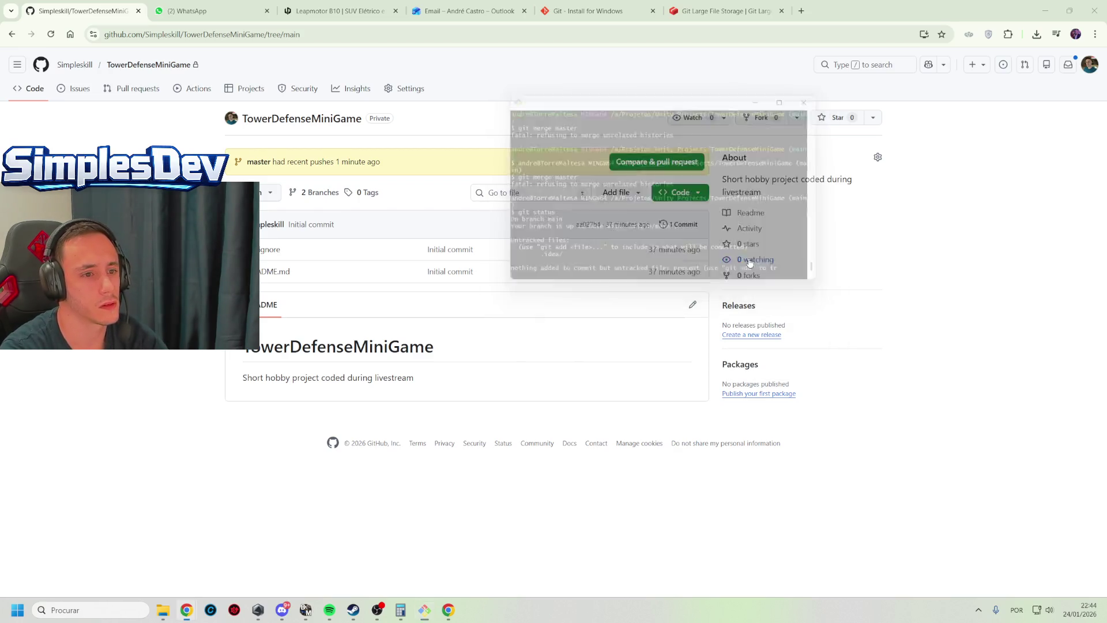
Launch Git Bash from the taskbar in the Unity Projects/TowerDefenseMiniGame folder
mouse_move(179, 619)
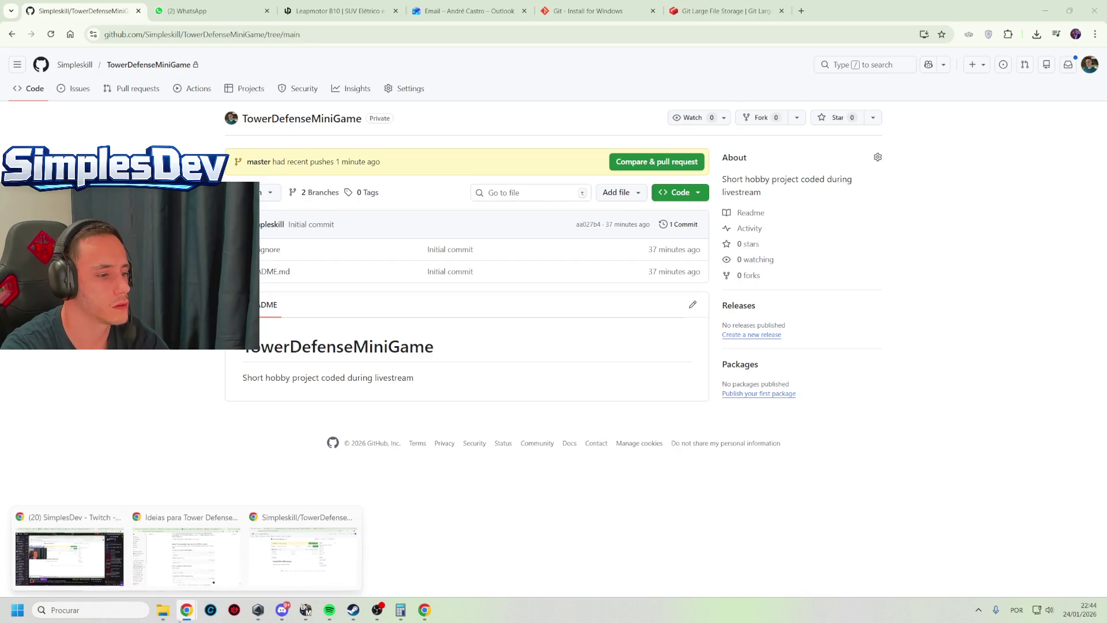
mouse_move(216, 552)
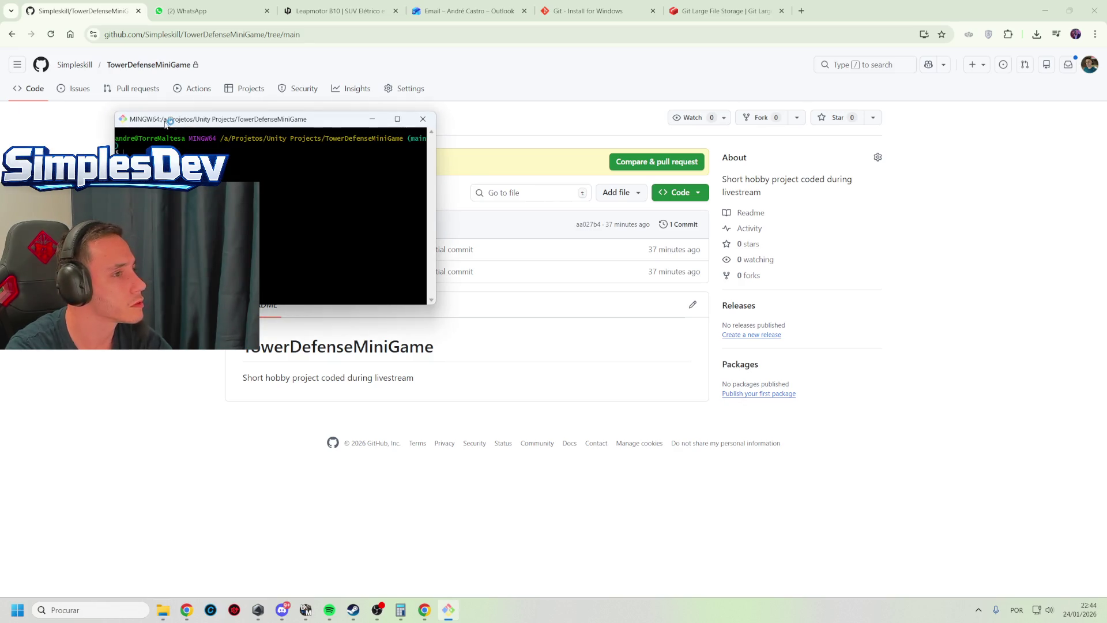
Centre the new terminal and run git fetch origin
mouse_move(229, 120)
mouse_down()
mouse_move(447, 132)
mouse_move(518, 115)
mouse_up()
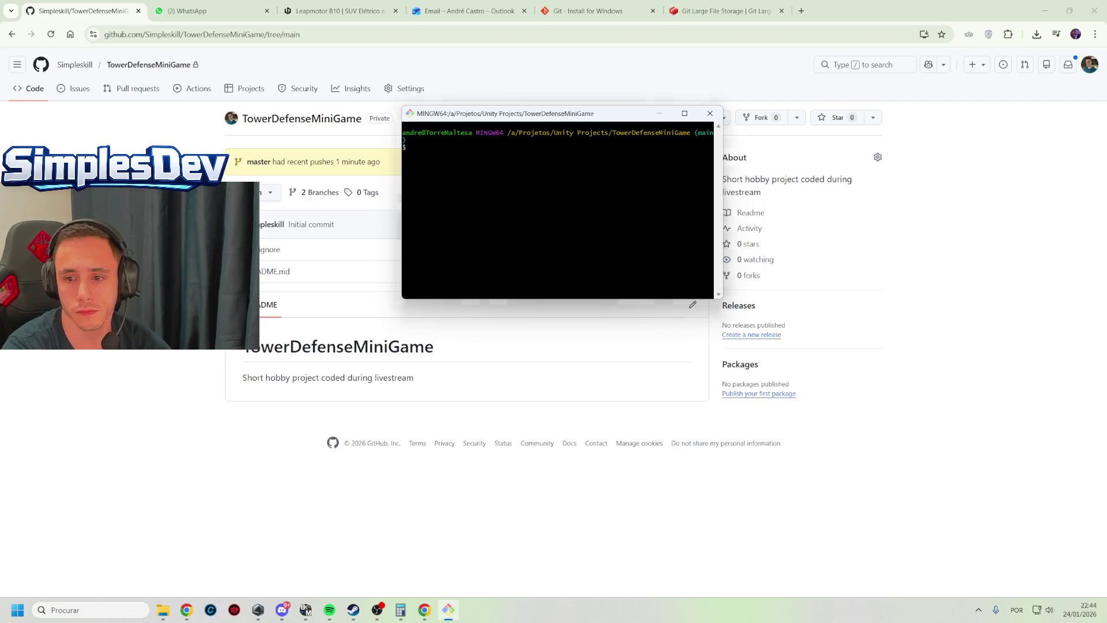
key(alt+Tab)
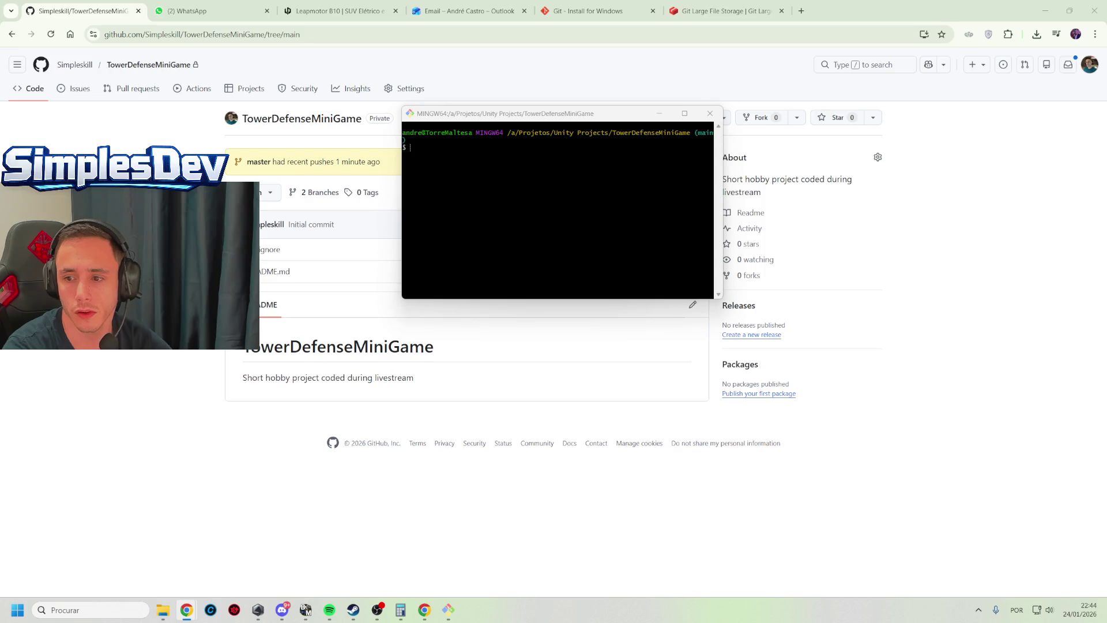
text(g)
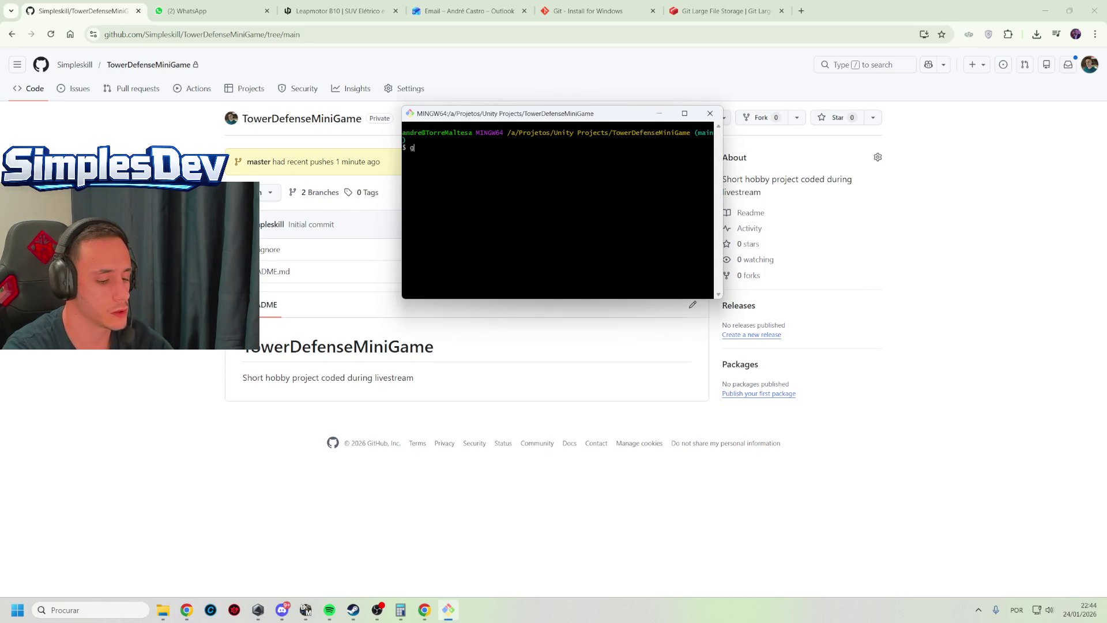
text(it fetch origin)
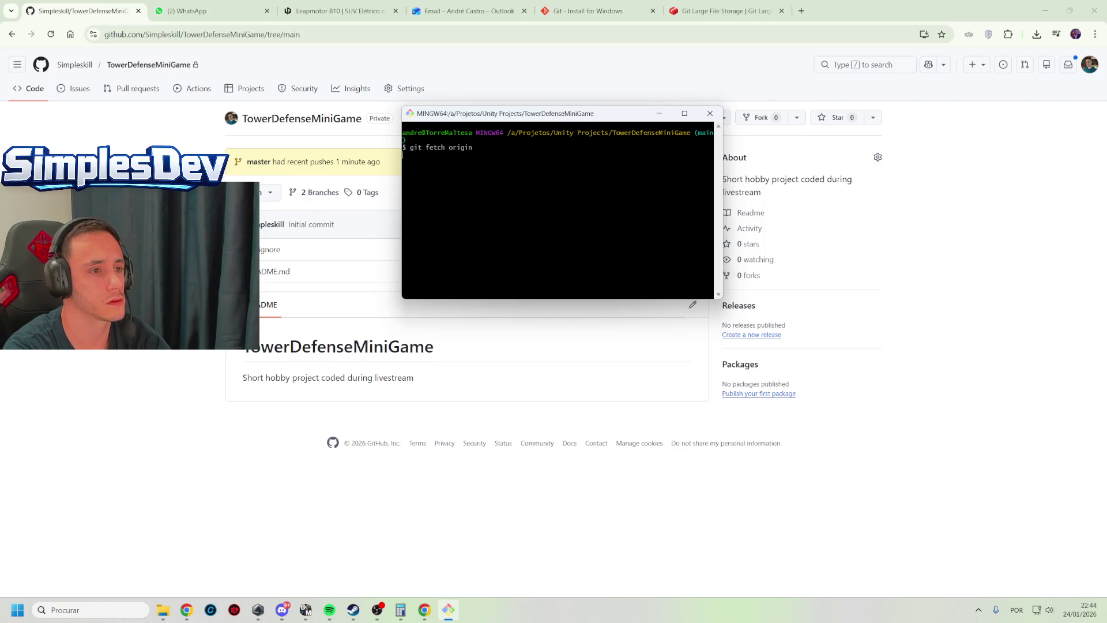
key(Up)
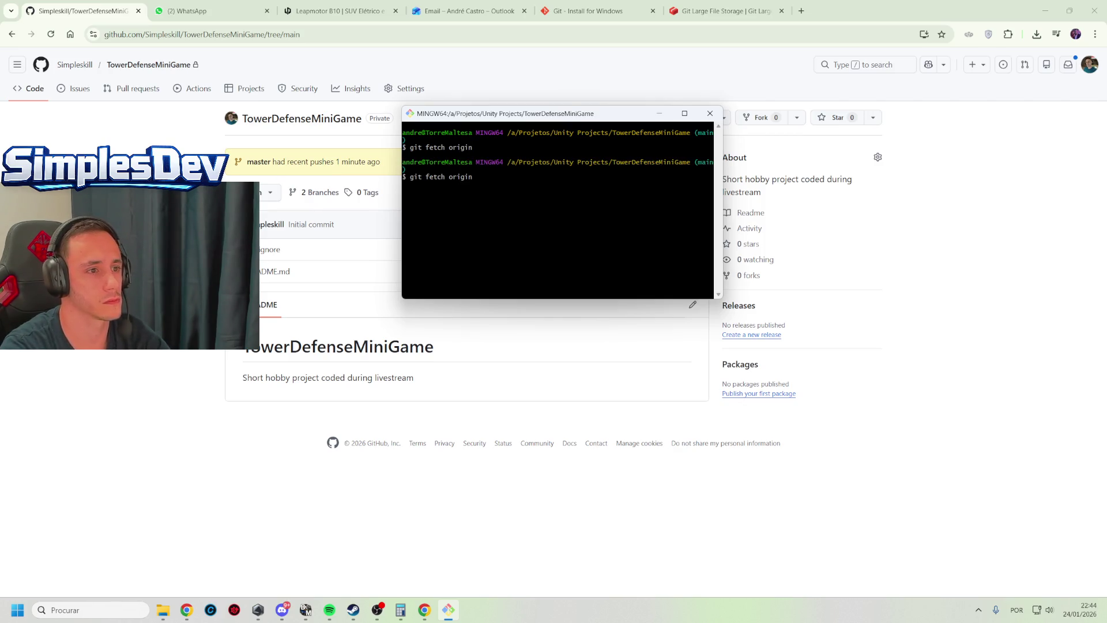
key(BackSpace)
key(BackSpace)
key(BackSpace)
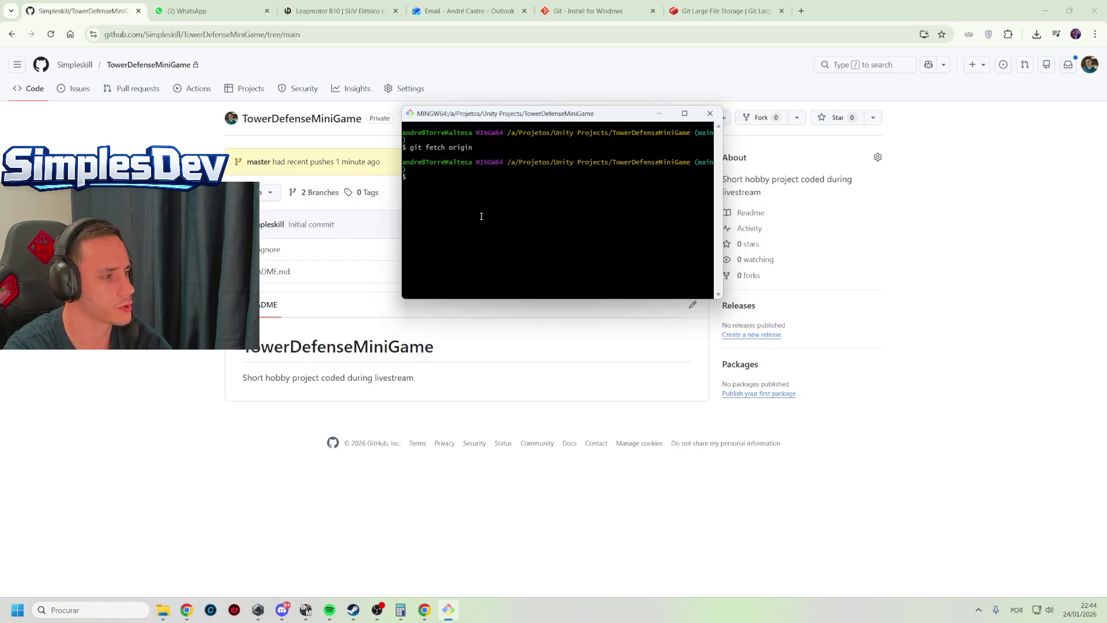
Paste and run git reset --hard master
right_click(522, 207)
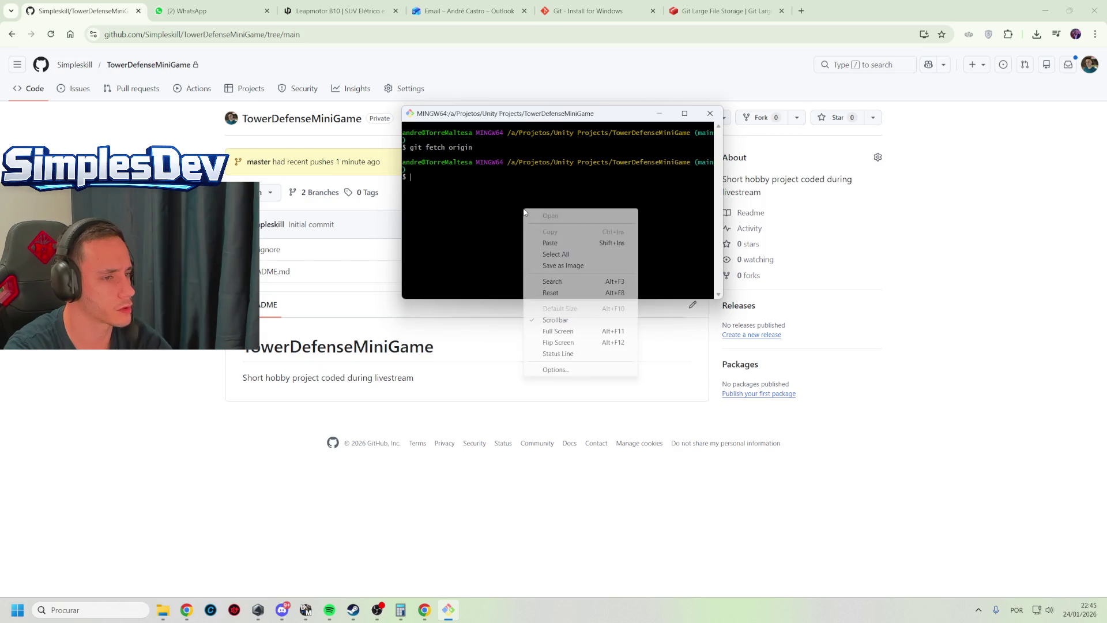
click(576, 253)
key(Return)
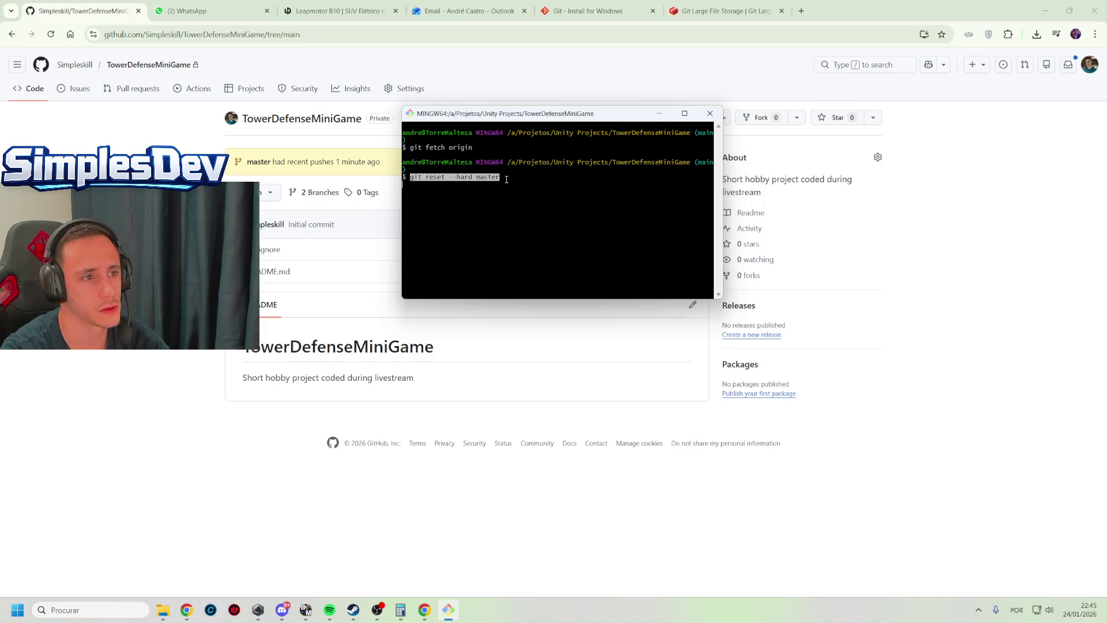
click(506, 179)
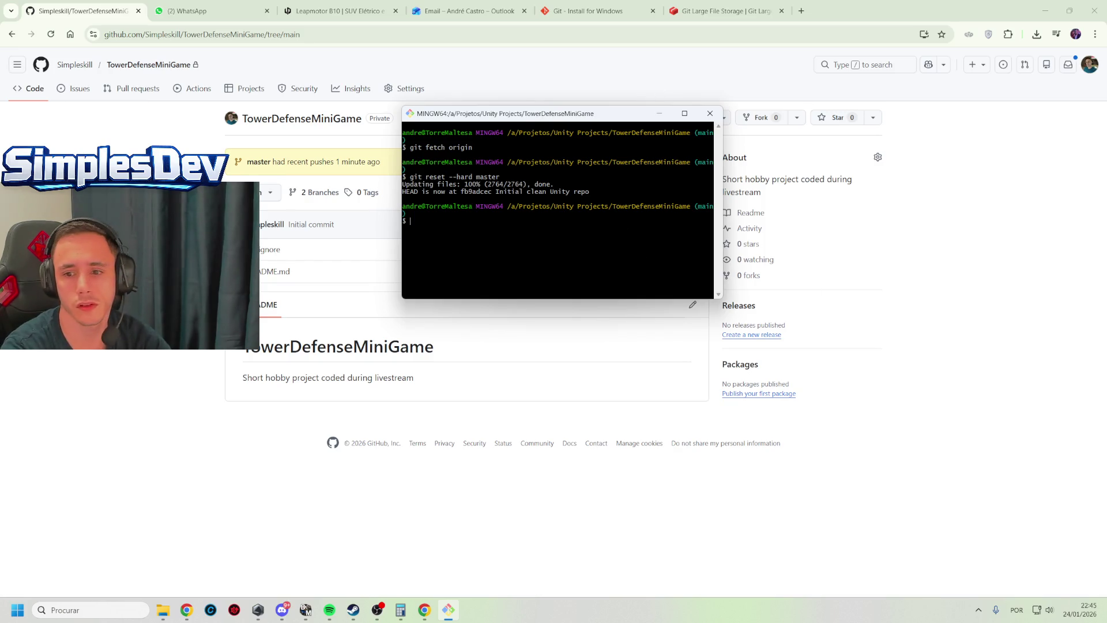
Paste and run git push -f origin main, then reload the GitHub page
key(alt+Tab)
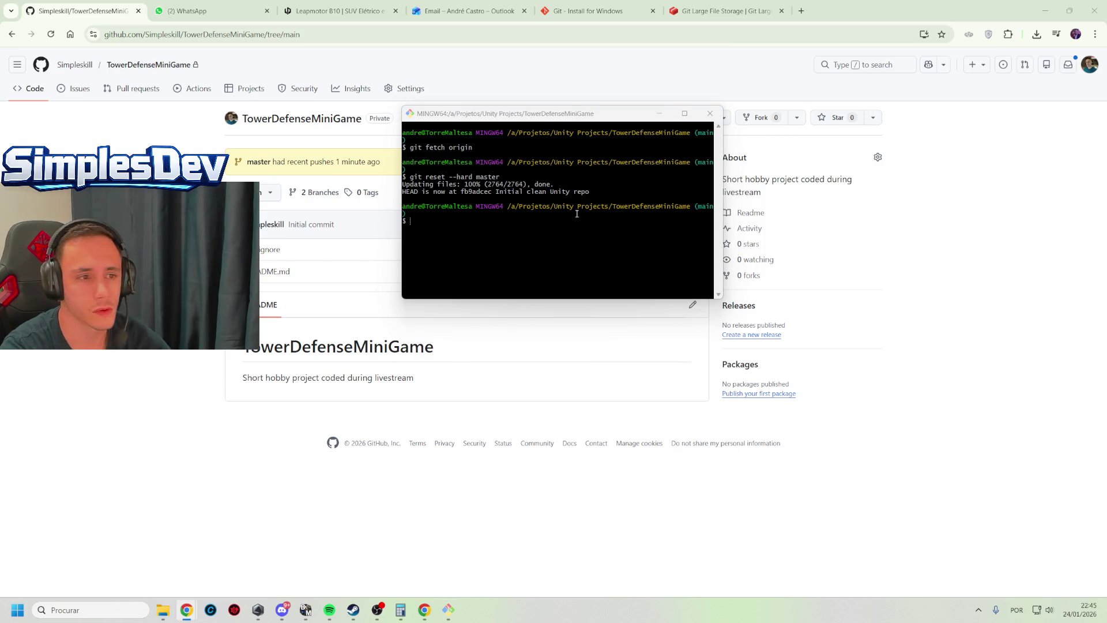
right_click(526, 237)
click(572, 273)
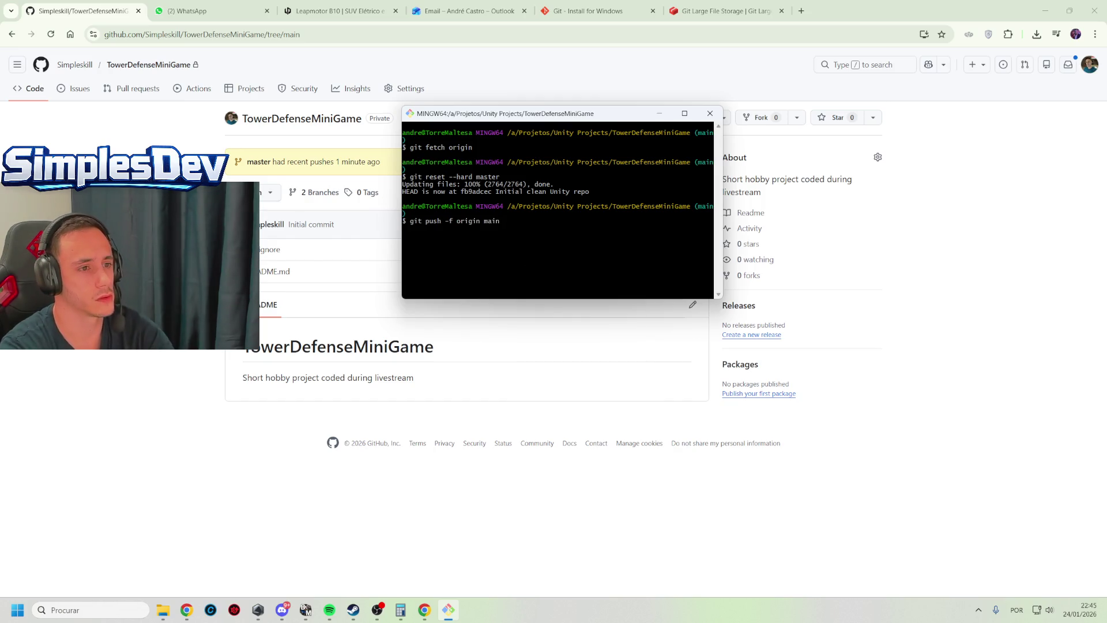
key(Return)
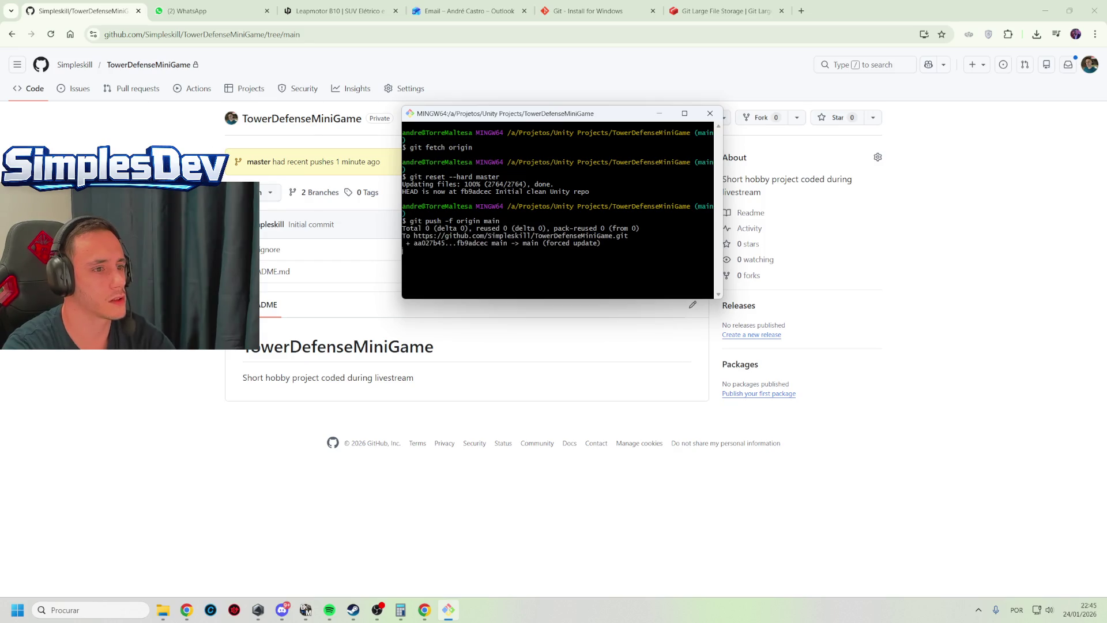
key(alt+Tab)
key(F5)
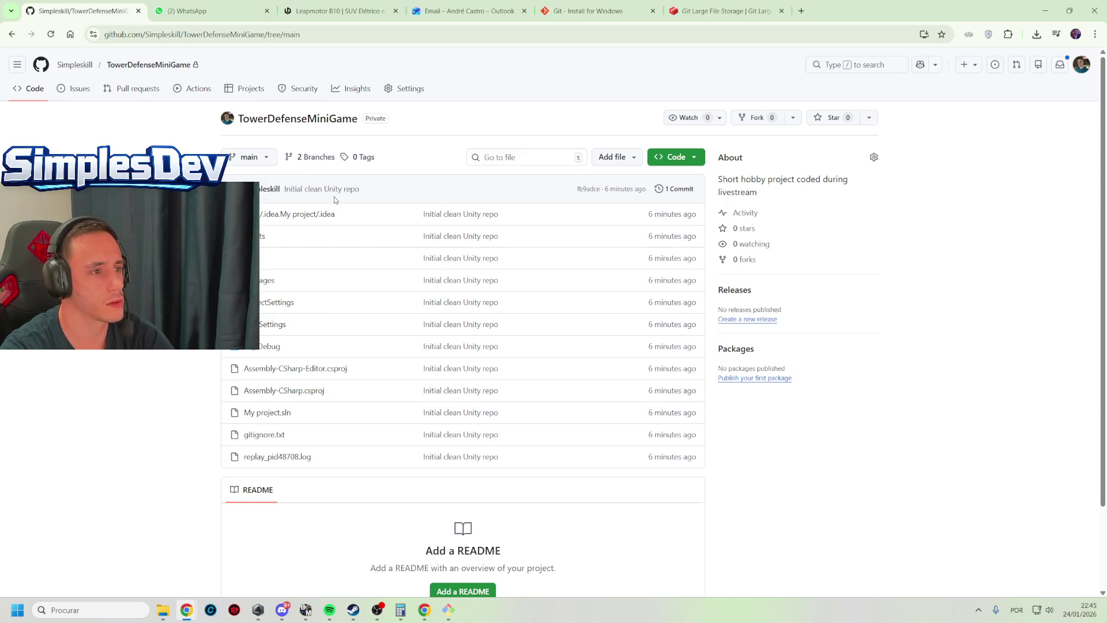
Try git checkout -b "Basic systems WIP", which is rejected as an invalid branch name
key(alt+Tab)
right_click(532, 278)
click(470, 271)
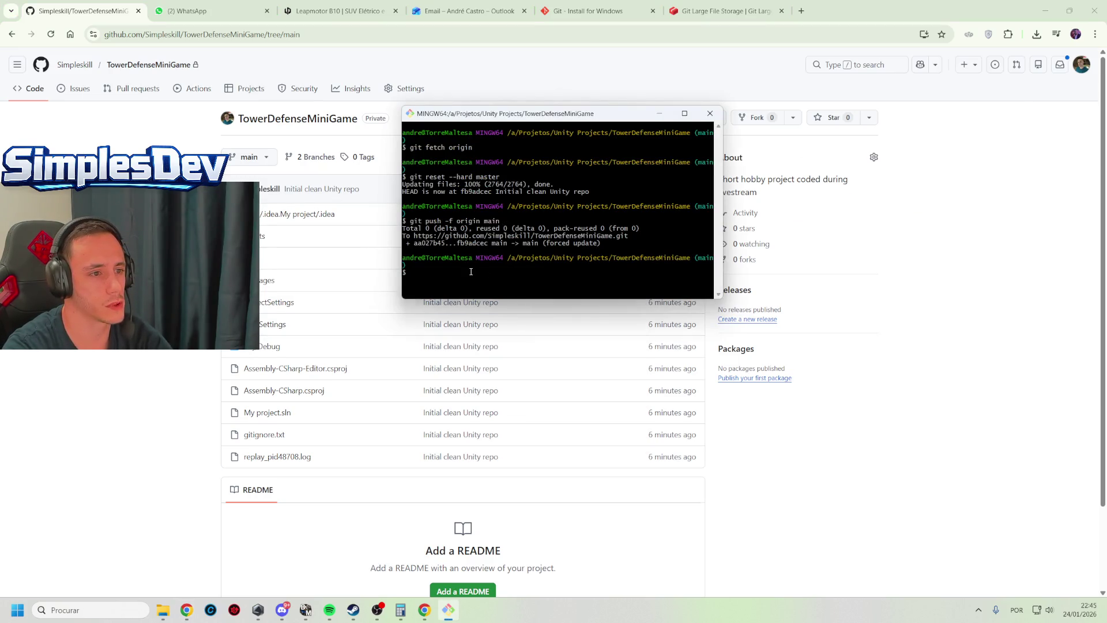
text(git che)
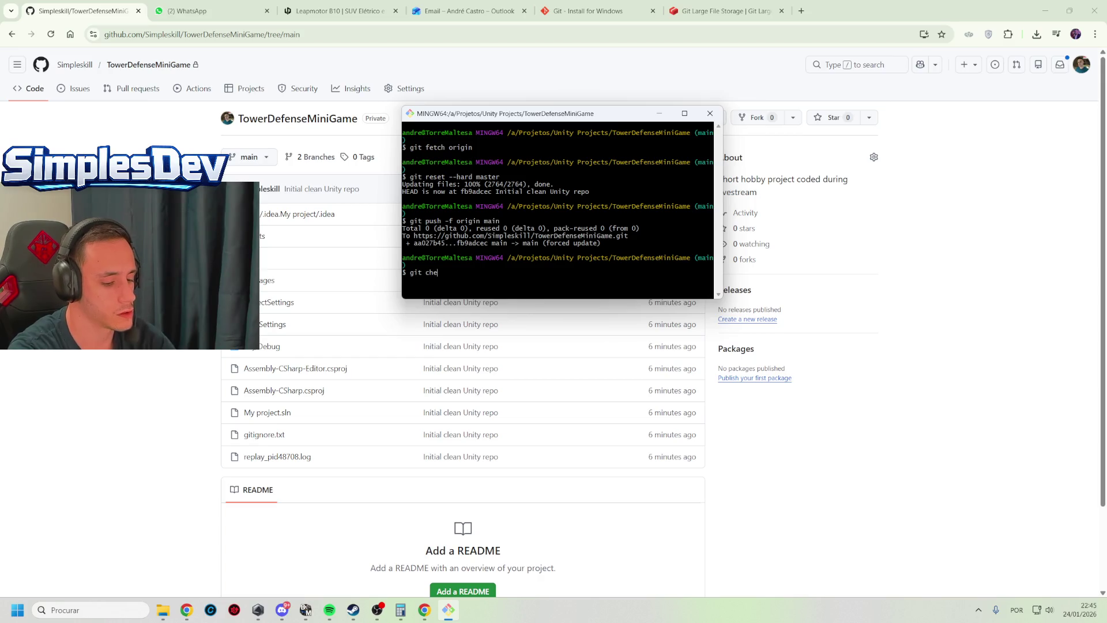
text(ckout -b "Wav)
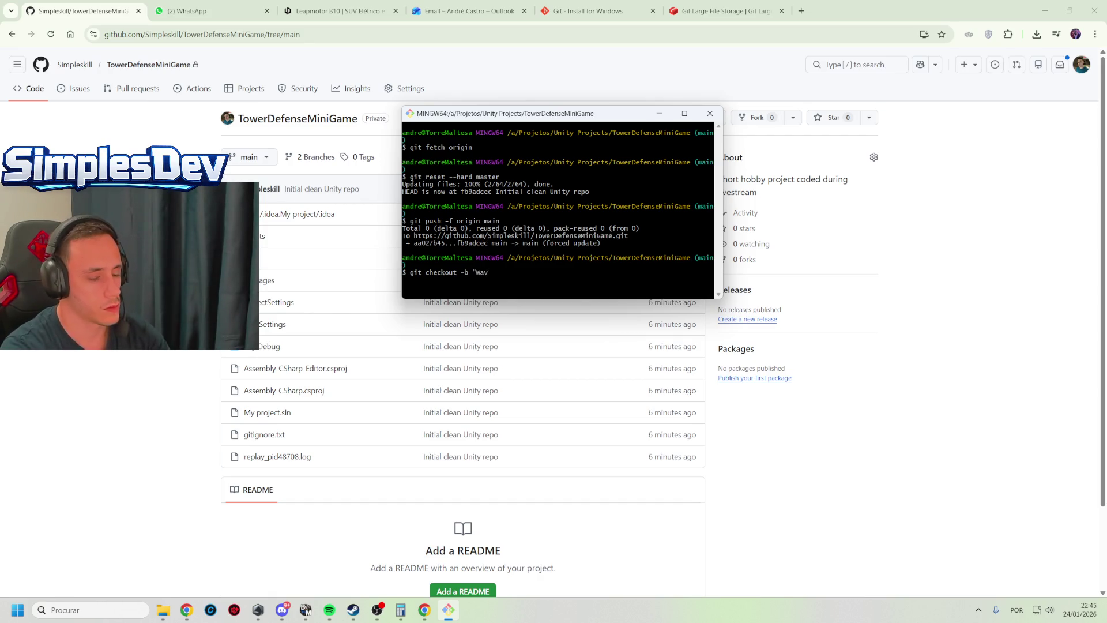
key(BackSpace)
key(BackSpace)
key(BackSpace)
text(Basic systems )
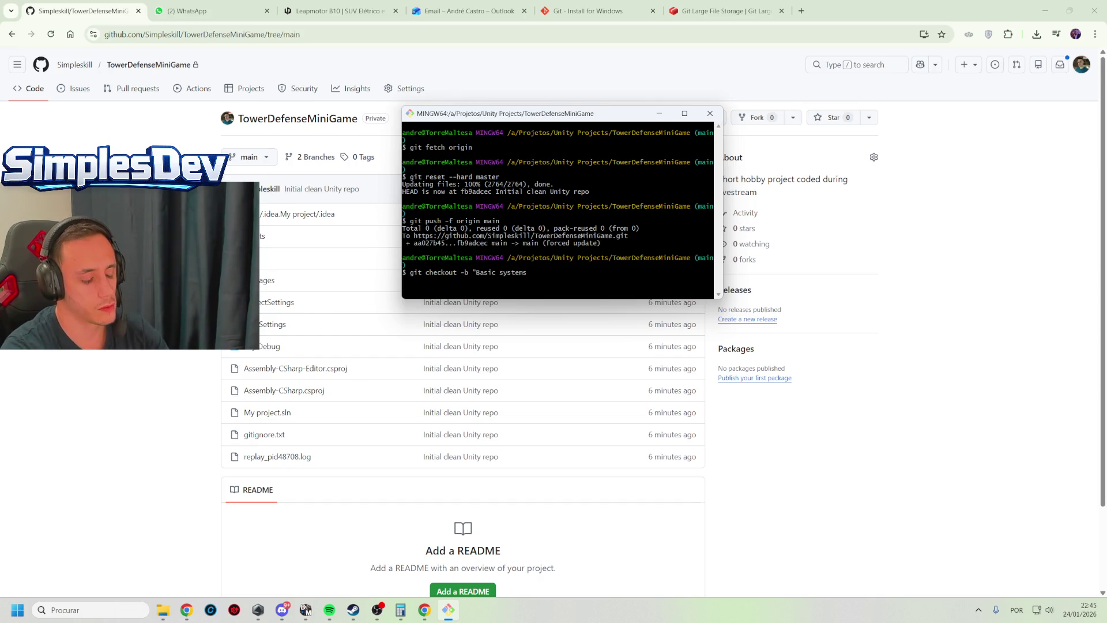
text(WIP)
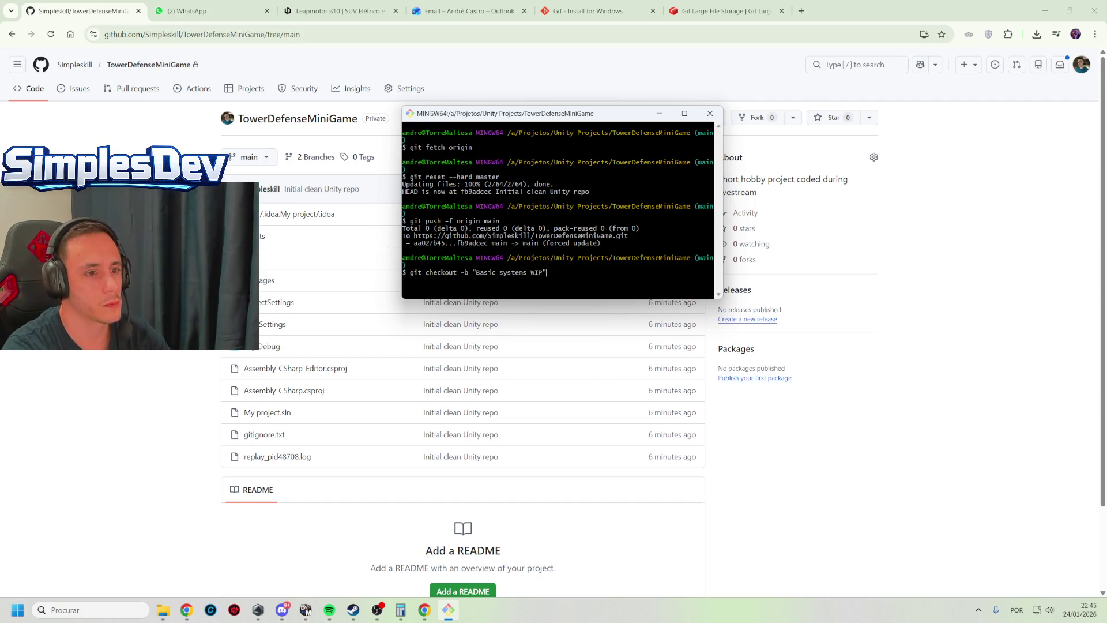
key(Return)
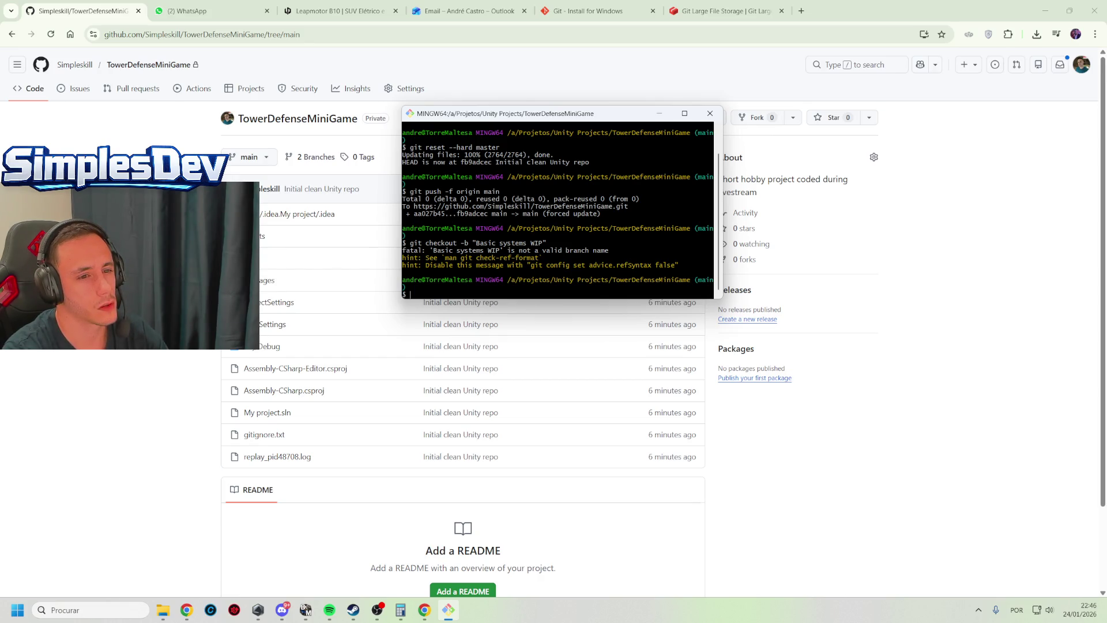
Edit the recalled command to "BasicSystemsWIP" and create that branch
key(Up)
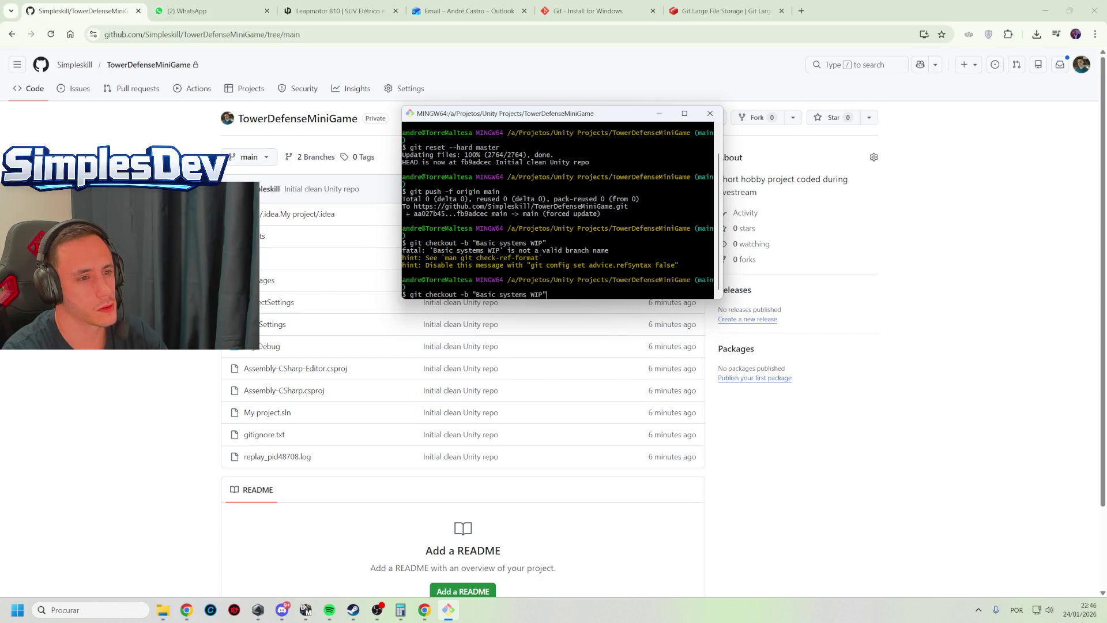
key(BackSpace)
text(-)
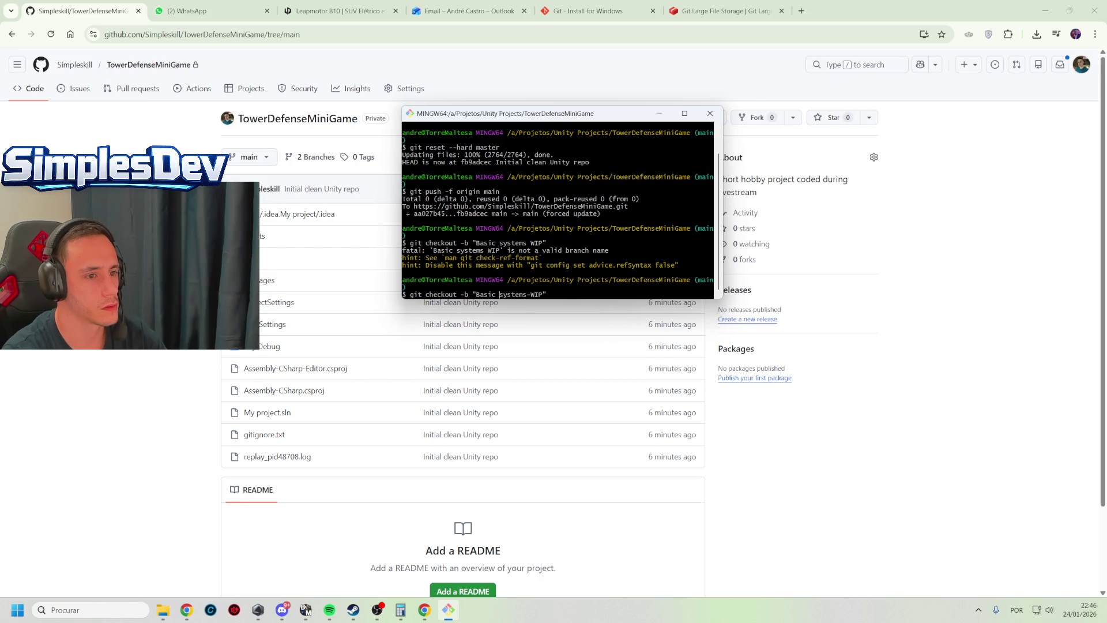
key(BackSpace)
text(S)
key(Delete)
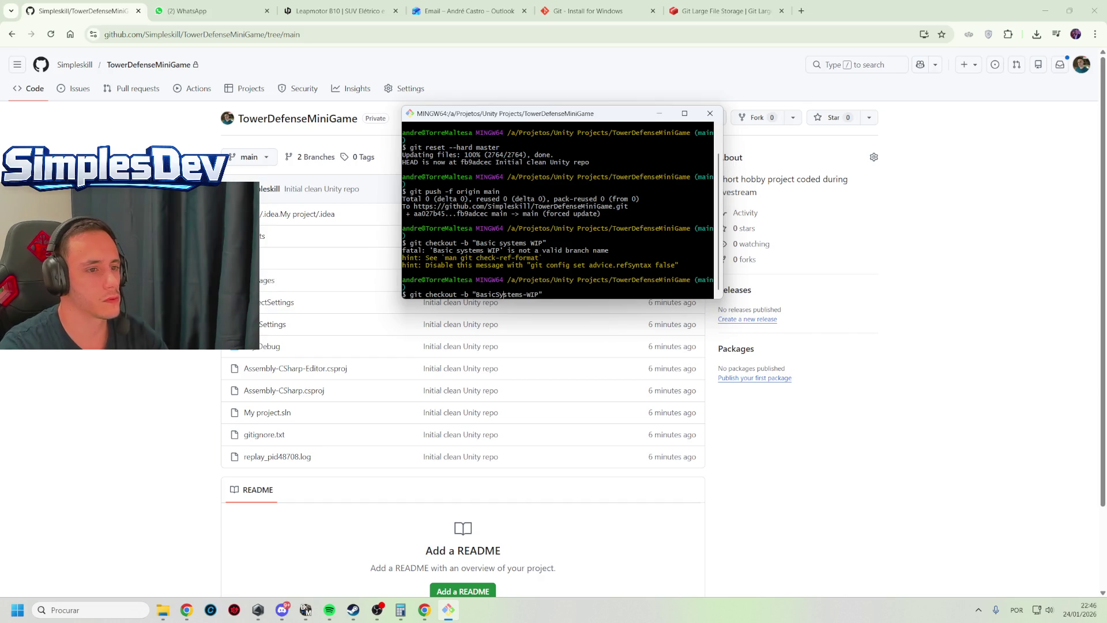
key(BackSpace)
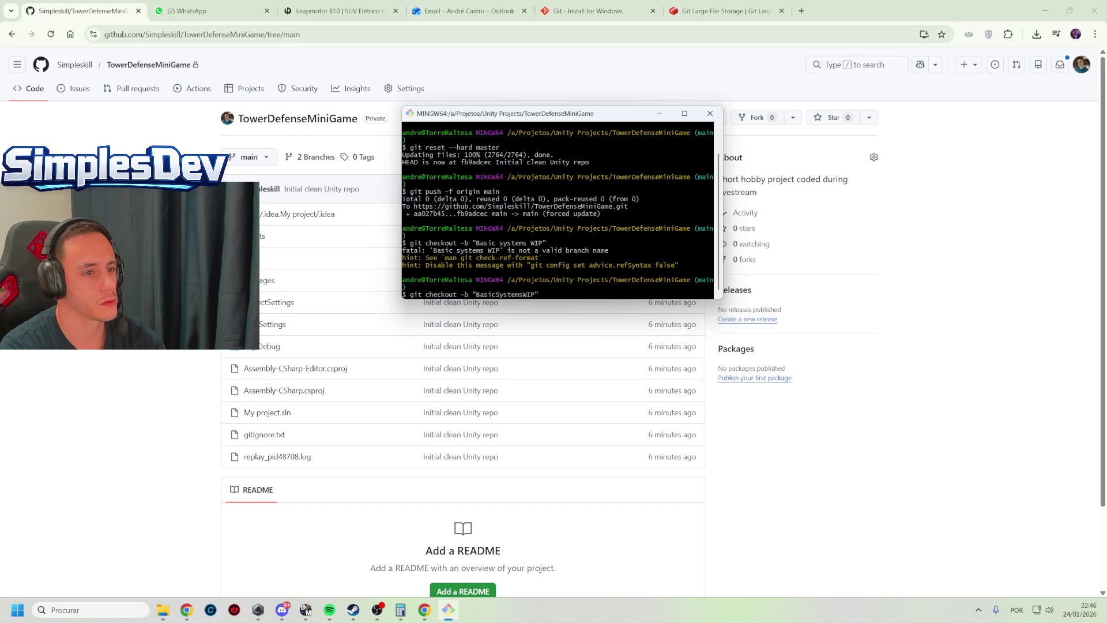
key(Return)
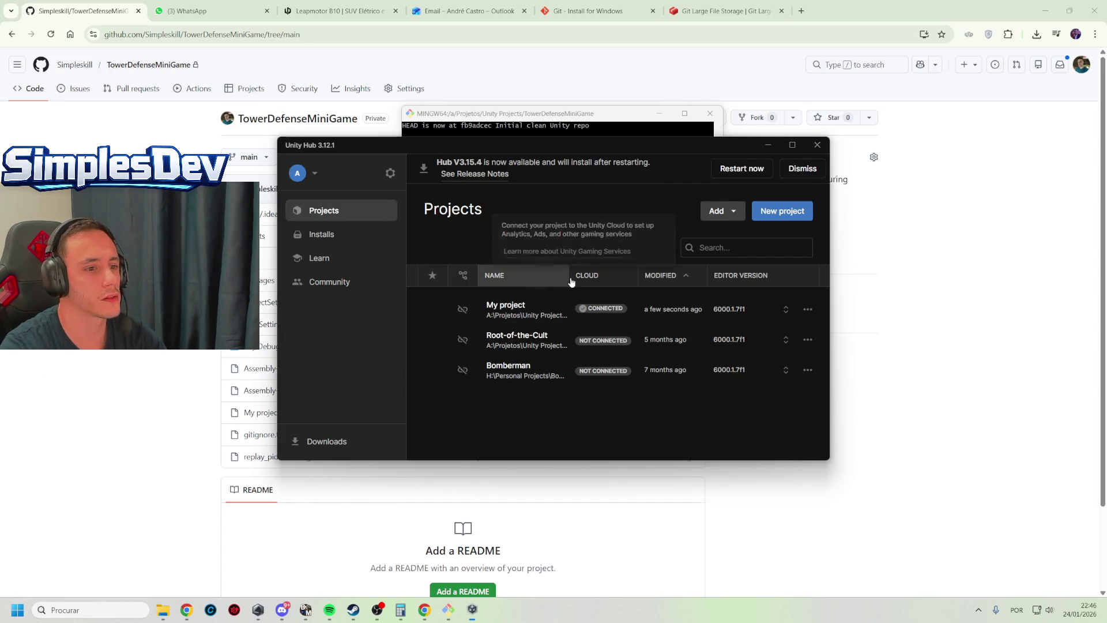
Add the TowerDefenseMiniGame folder to Unity Hub as a project from disk
click(719, 212)
click(750, 235)
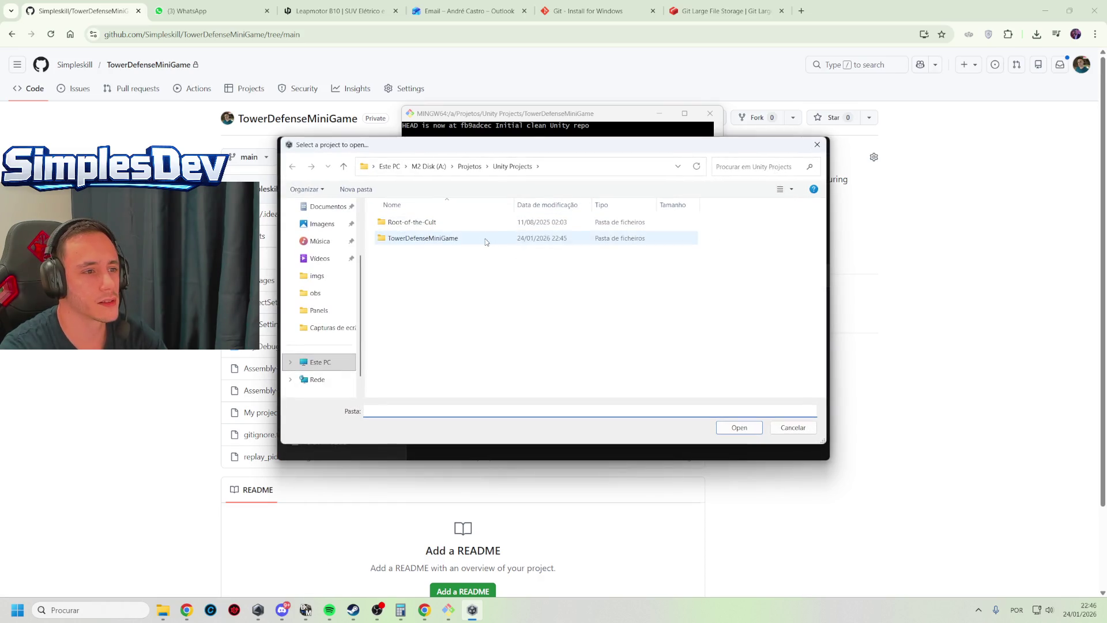
click(460, 243)
double_click(460, 243)
click(745, 431)
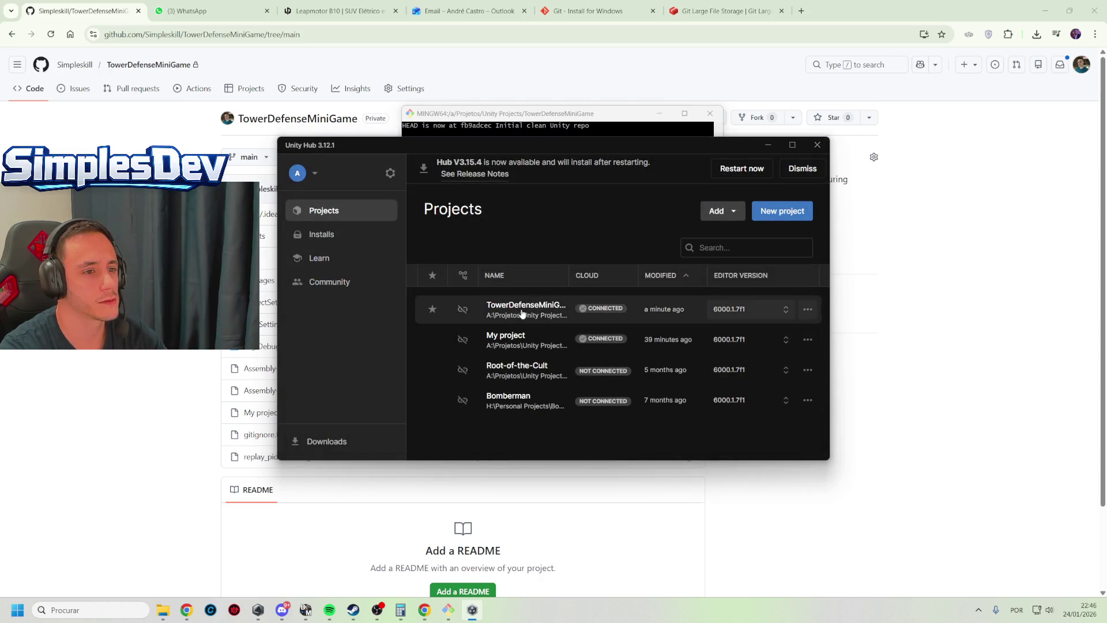
Launch TowerDefenseMiniGame in Unity and switch back to the GitHub page
click(521, 312)
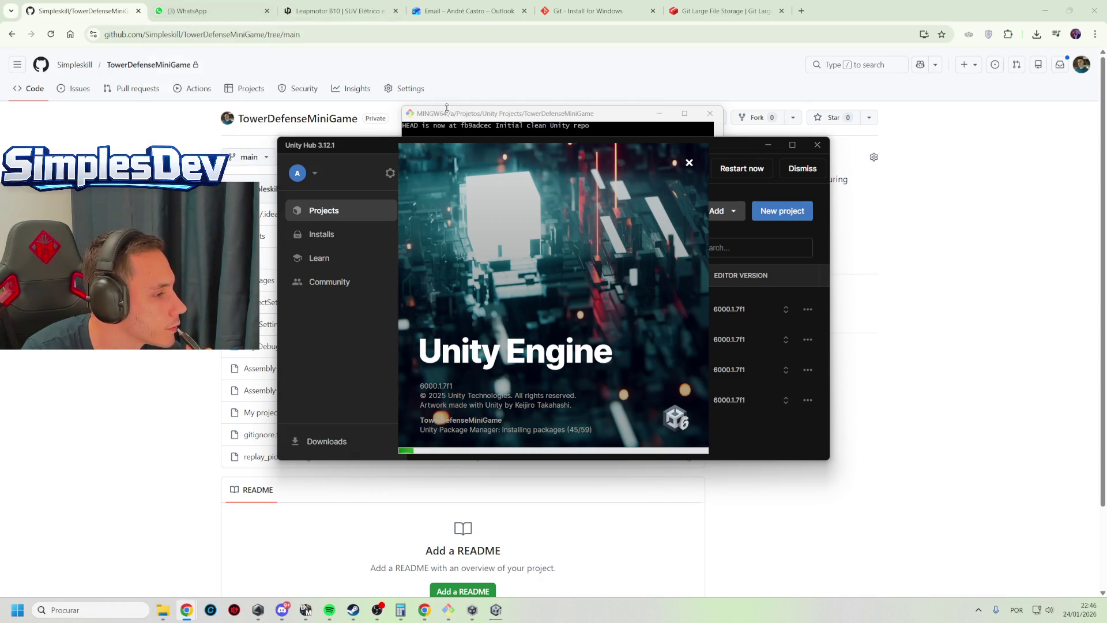
mouse_move(465, 22)
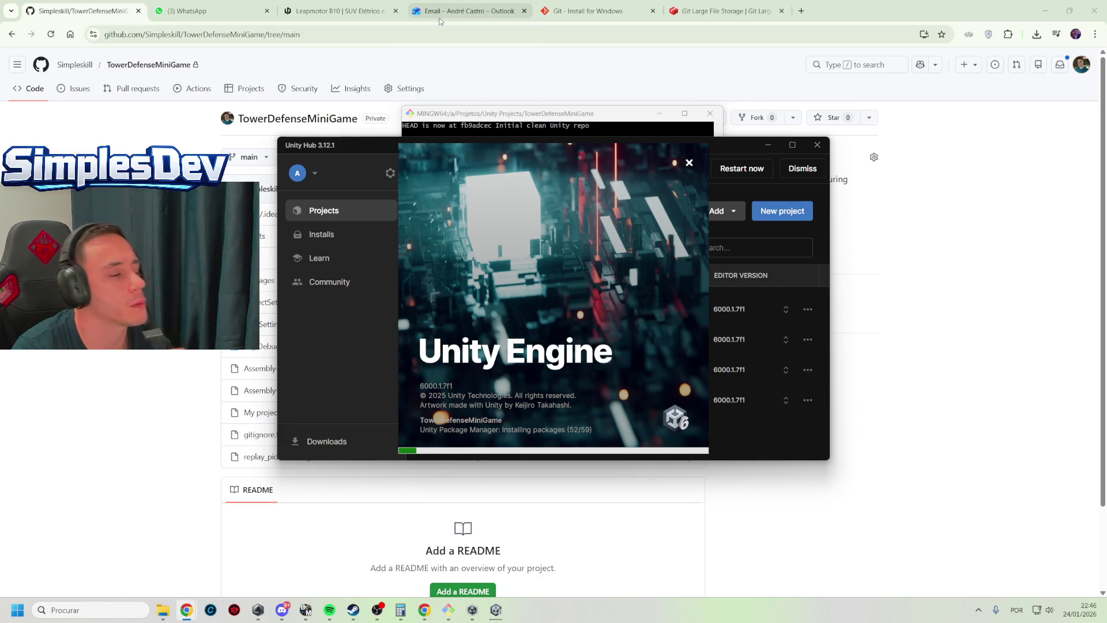
click(267, 10)
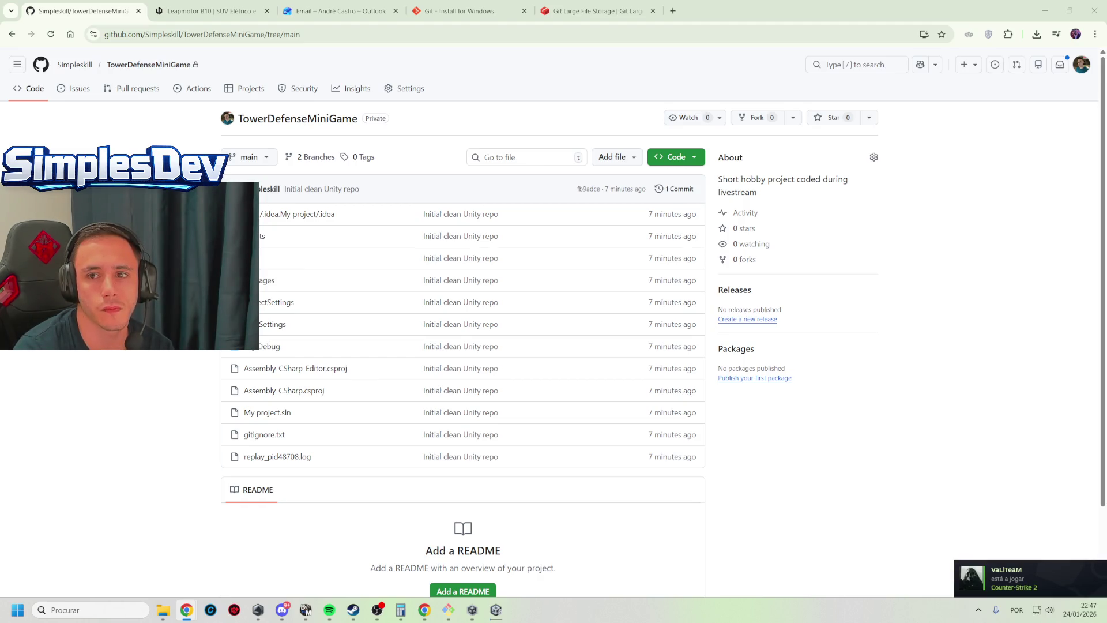
Reopen the WhatsApp tab and browse the car photos up to photo 9 of 26
key(ctrl+shift+t)
mouse_move(377, 609)
click(42, 571)
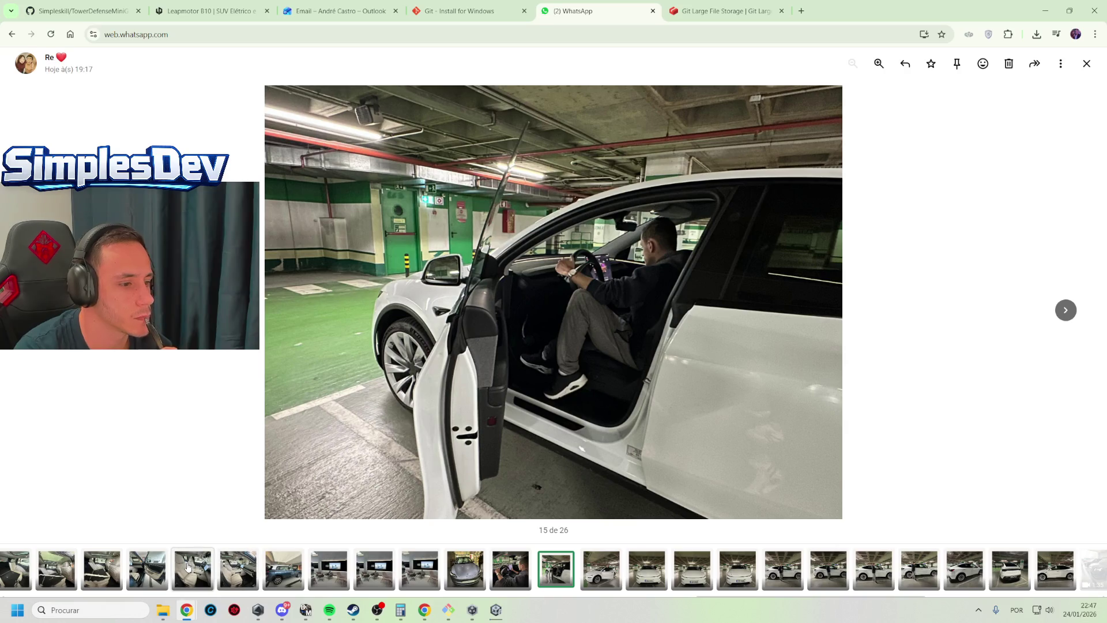
click(188, 568)
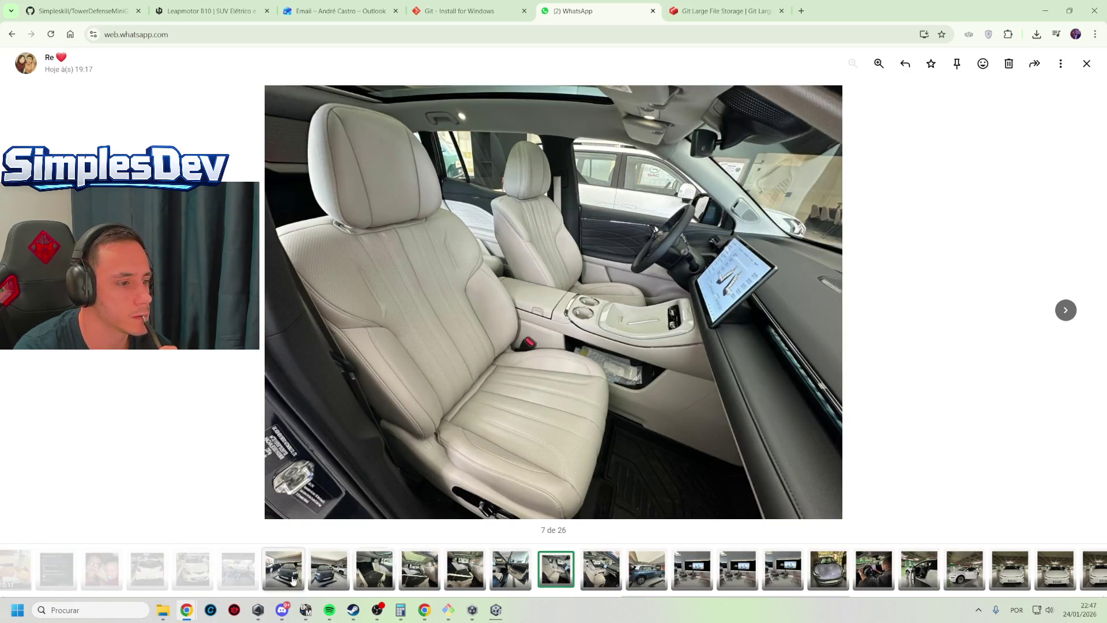
click(864, 577)
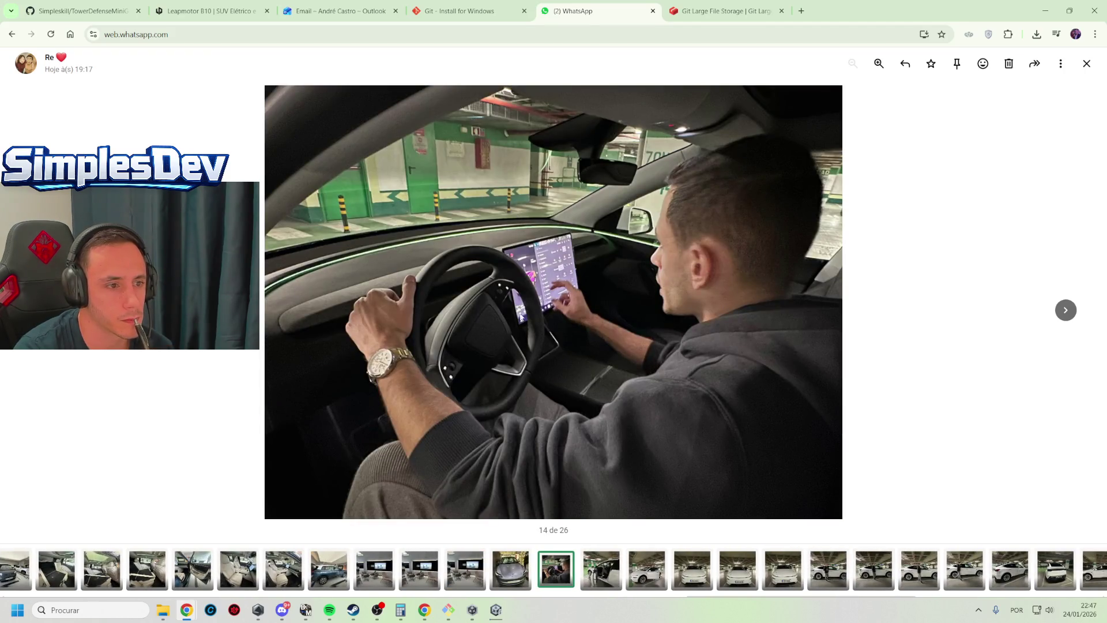
click(193, 569)
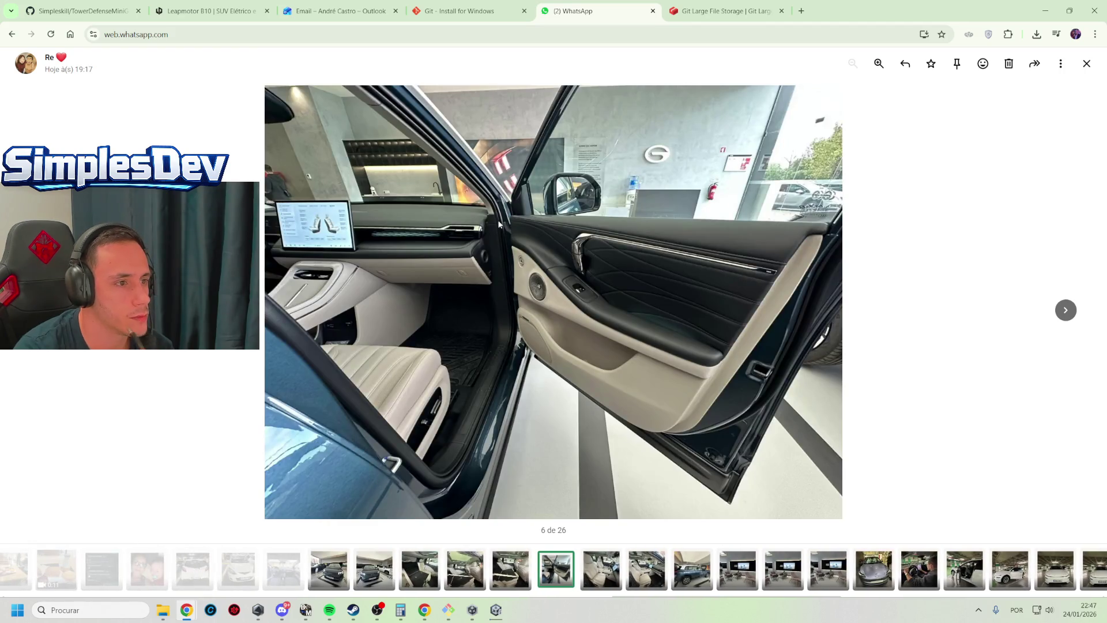
click(429, 567)
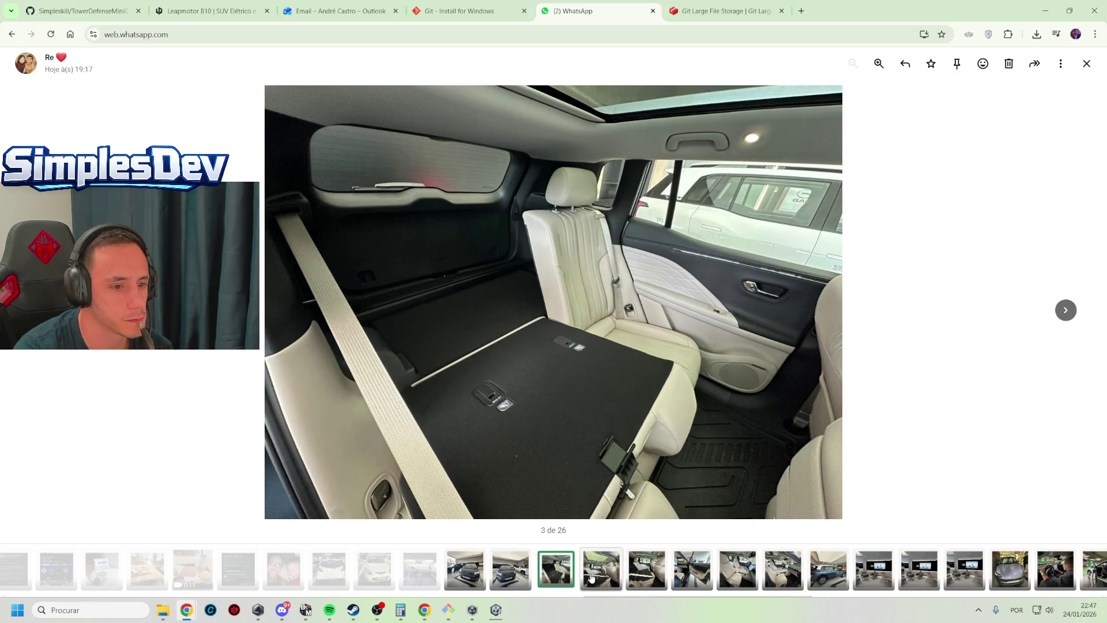
click(591, 576)
click(602, 581)
click(647, 582)
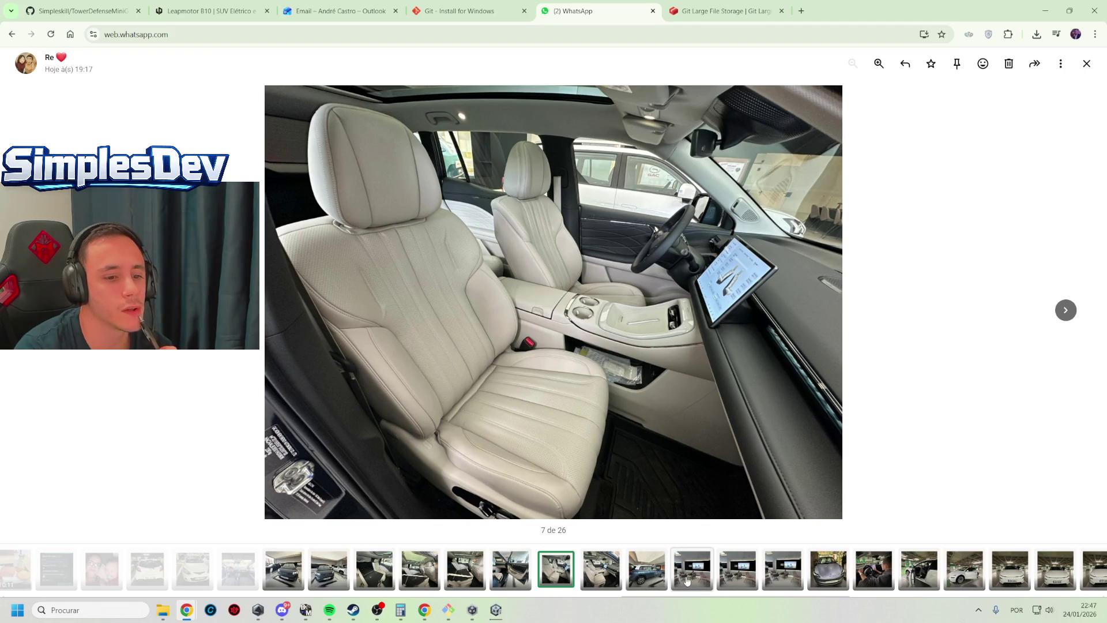
click(609, 580)
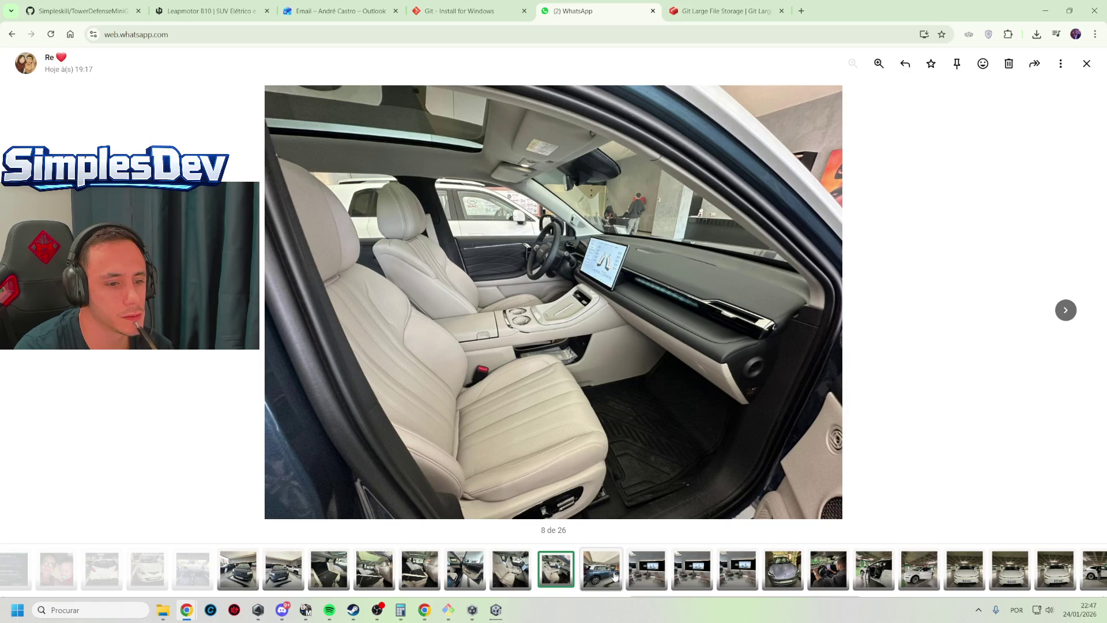
click(615, 575)
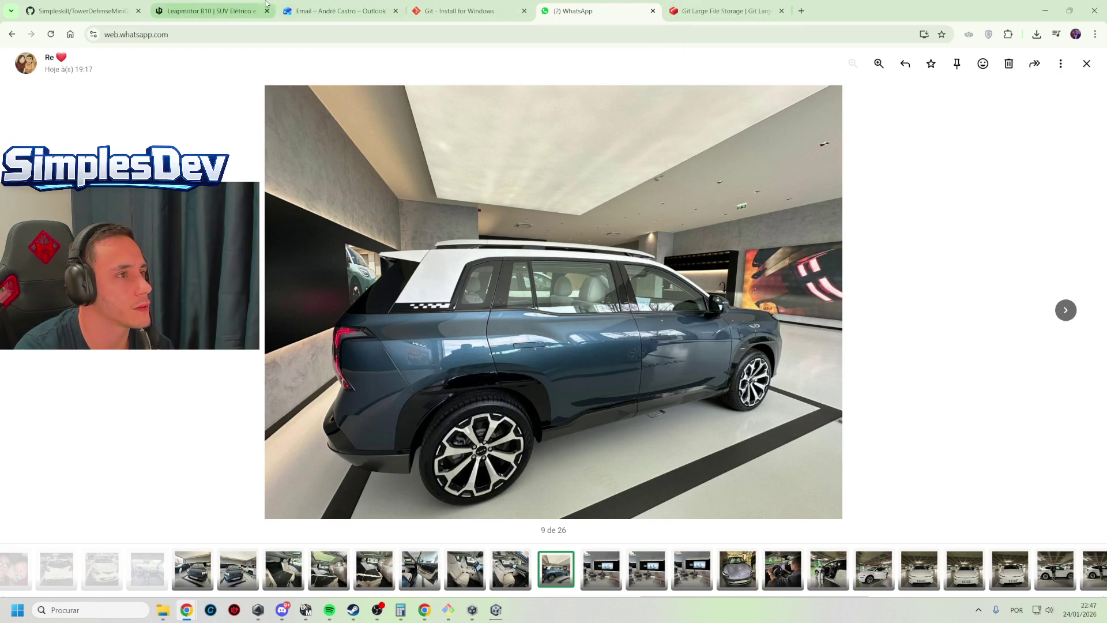
Glance at the Outlook financing email, then return to the TowerDefenseMiniGame repository
click(309, 3)
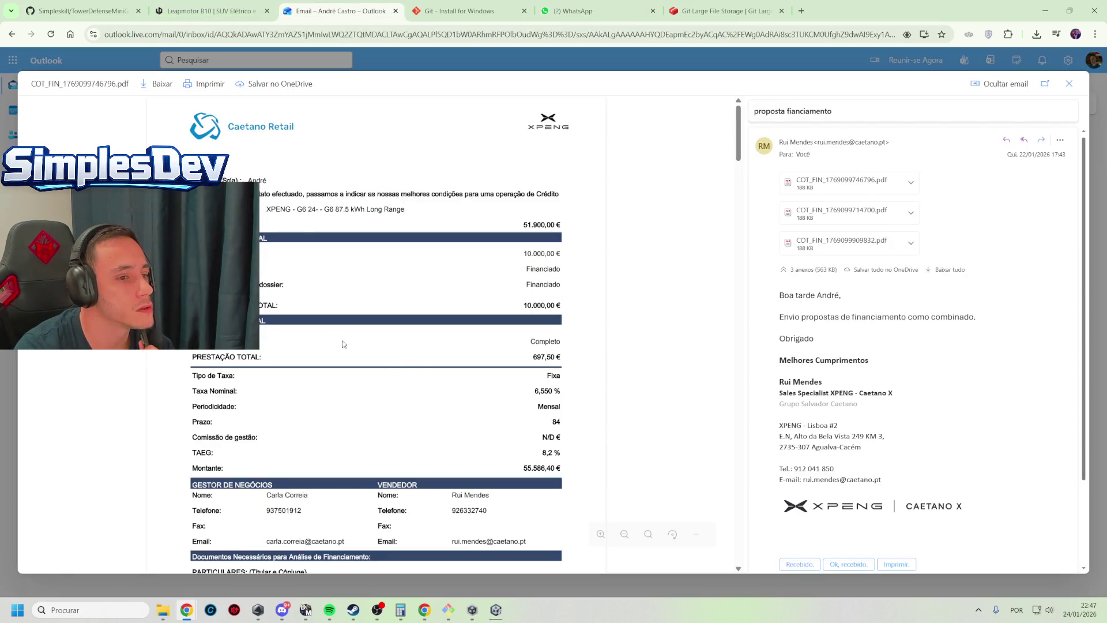
click(213, 3)
click(84, 7)
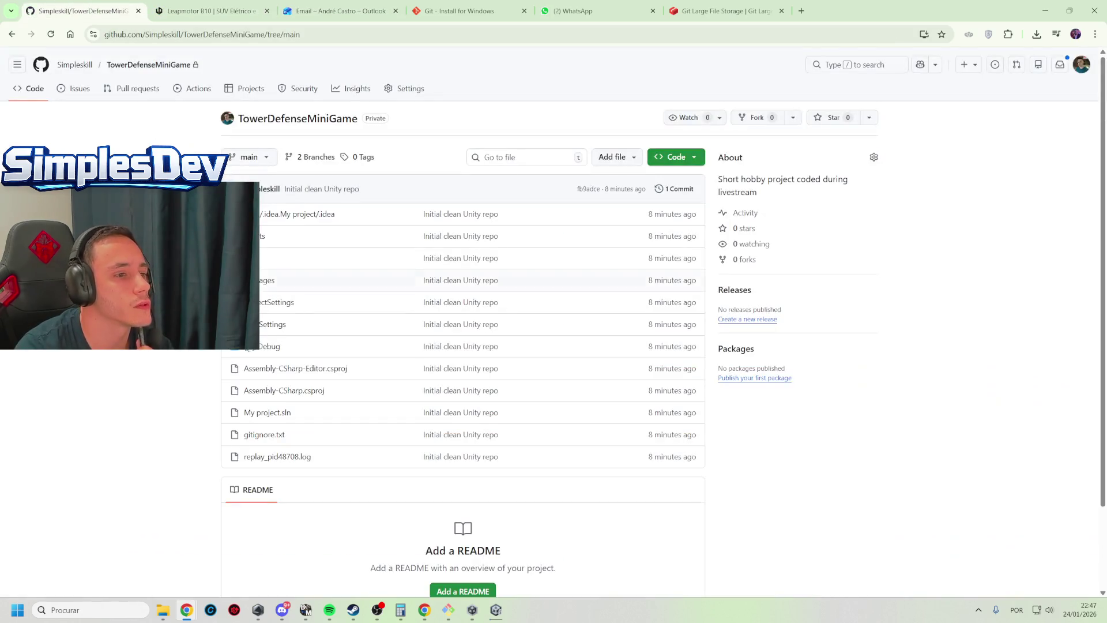
click(497, 612)
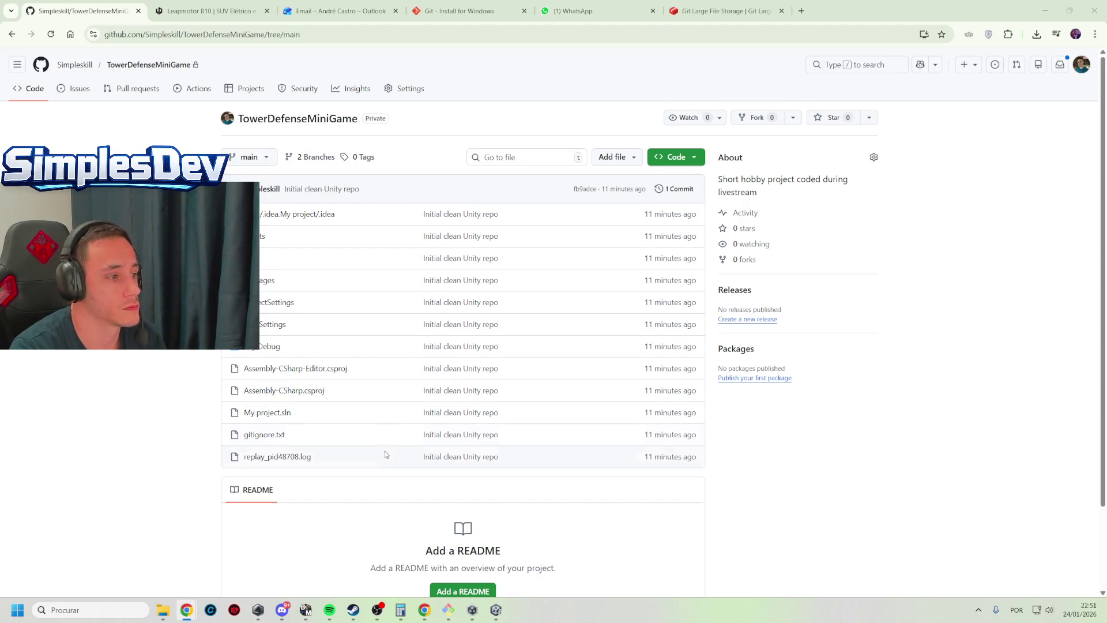
Open SampleScene from the _Game > Scenes folder in the Project tab
mouse_move(496, 609)
click(495, 554)
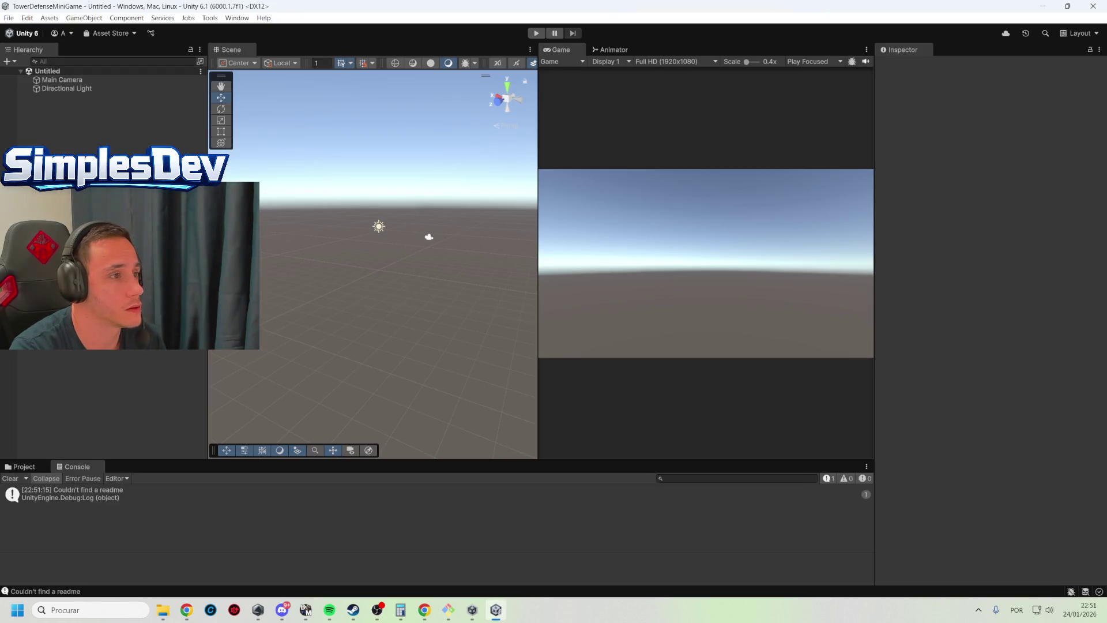
click(23, 467)
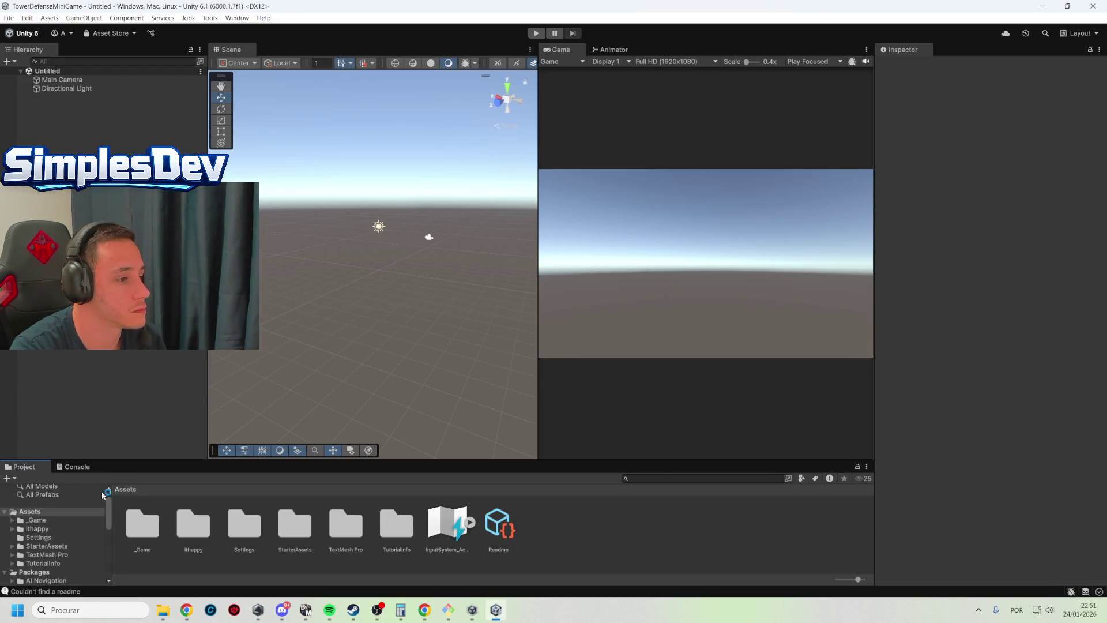
double_click(164, 519)
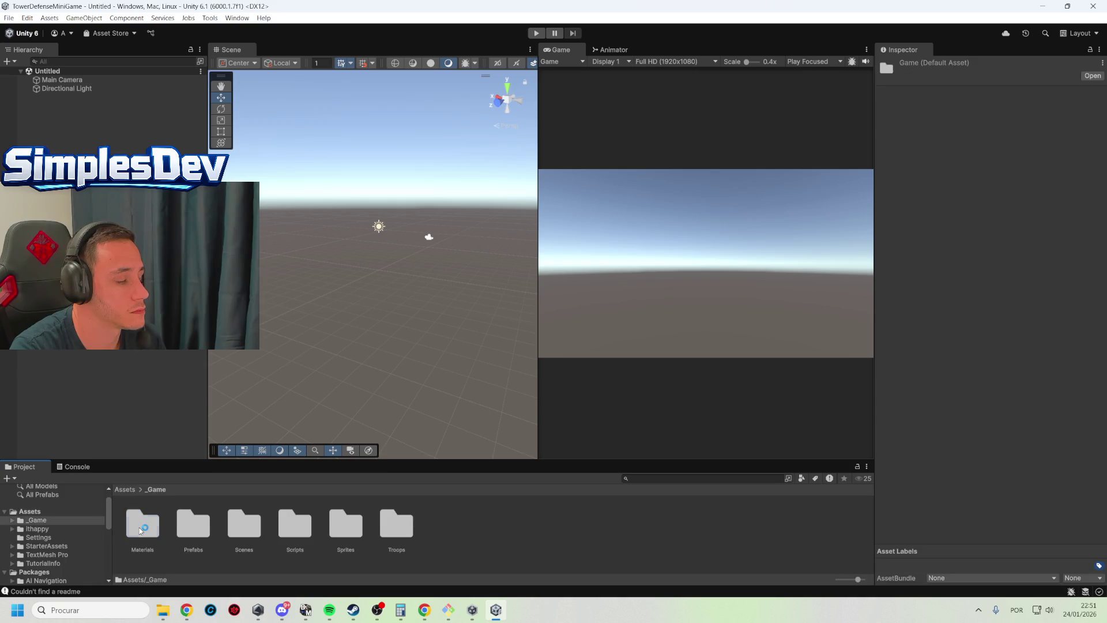
double_click(252, 531)
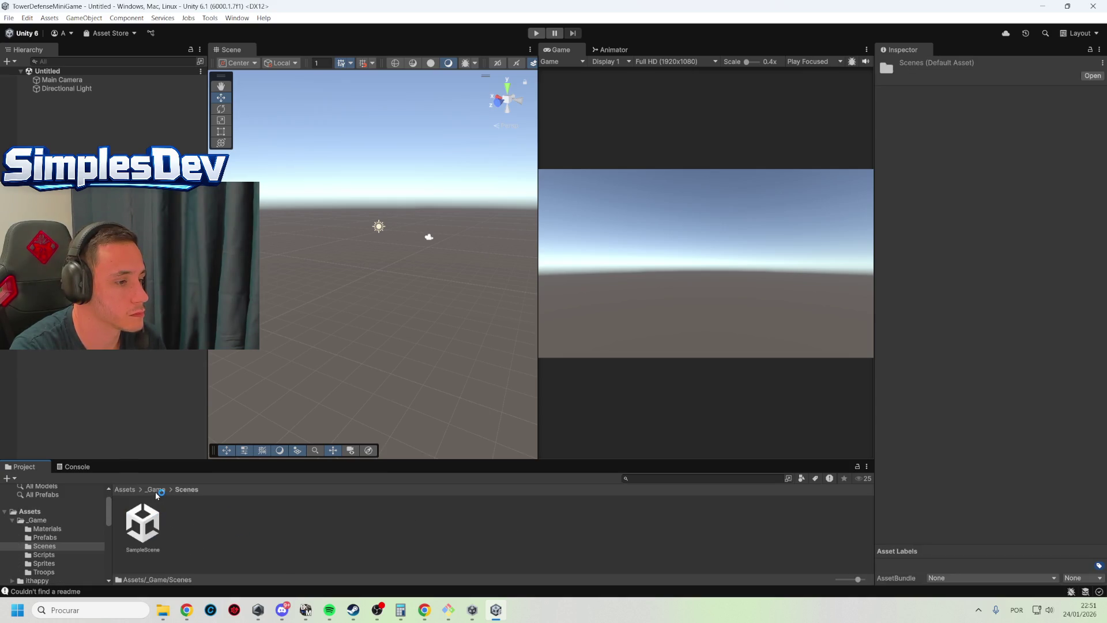
click(158, 526)
double_click(158, 526)
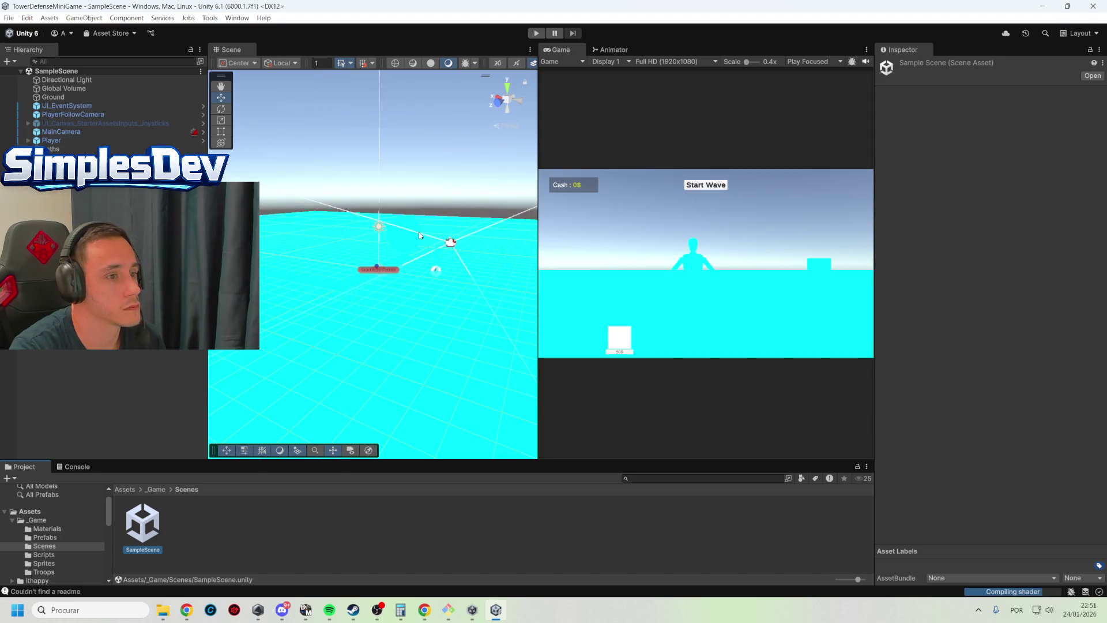
Start Play mode and maximize the Game view for playtesting
click(334, 108)
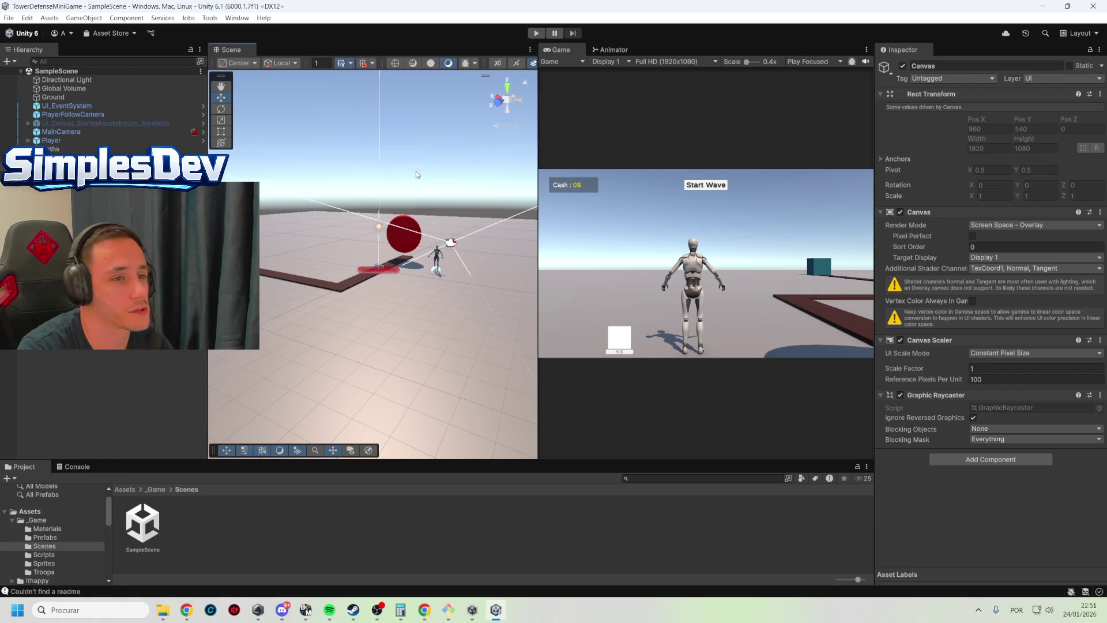
mouse_move(433, 160)
mouse_down()
mouse_move(319, 149)
mouse_move(404, 137)
mouse_up()
click(540, 35)
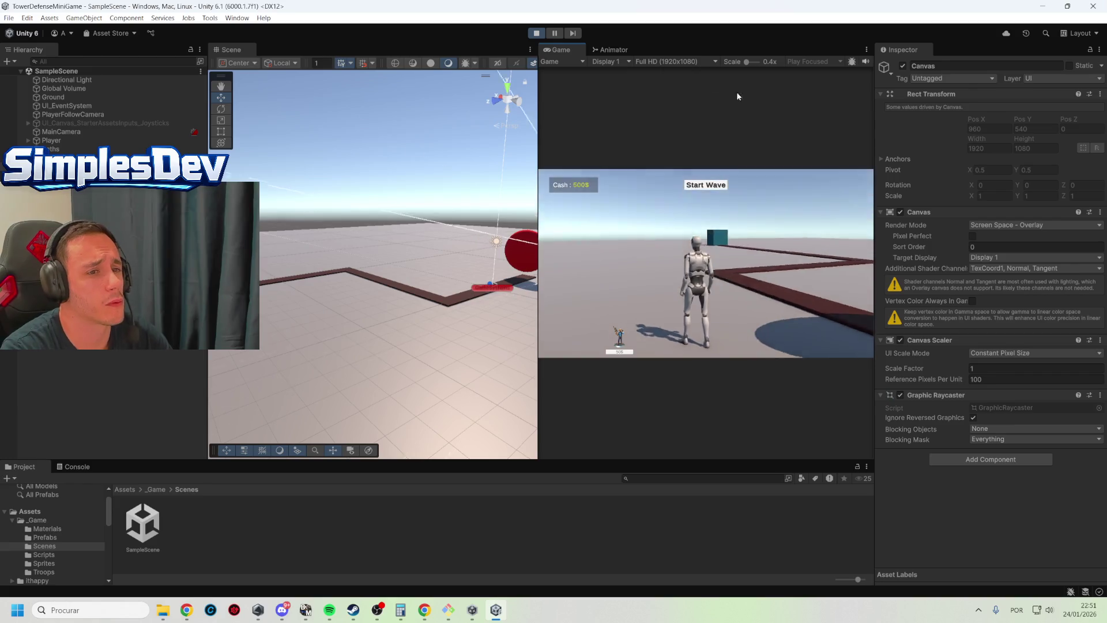
click(544, 35)
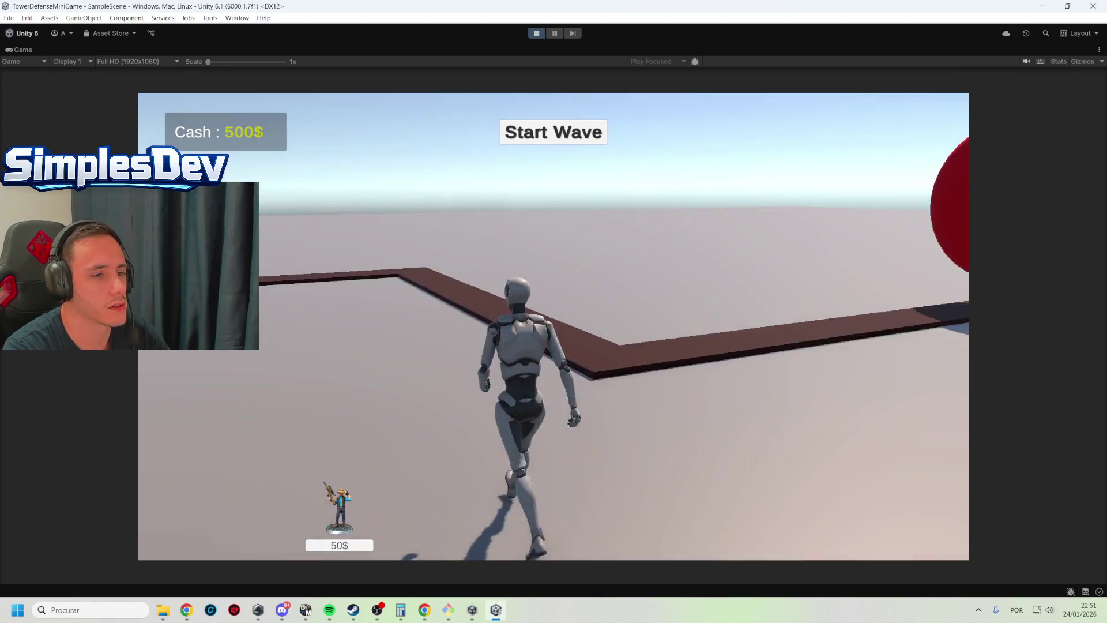
Place four 50$ green towers along the path, start the wave, then restore the layout
key(alt+w)
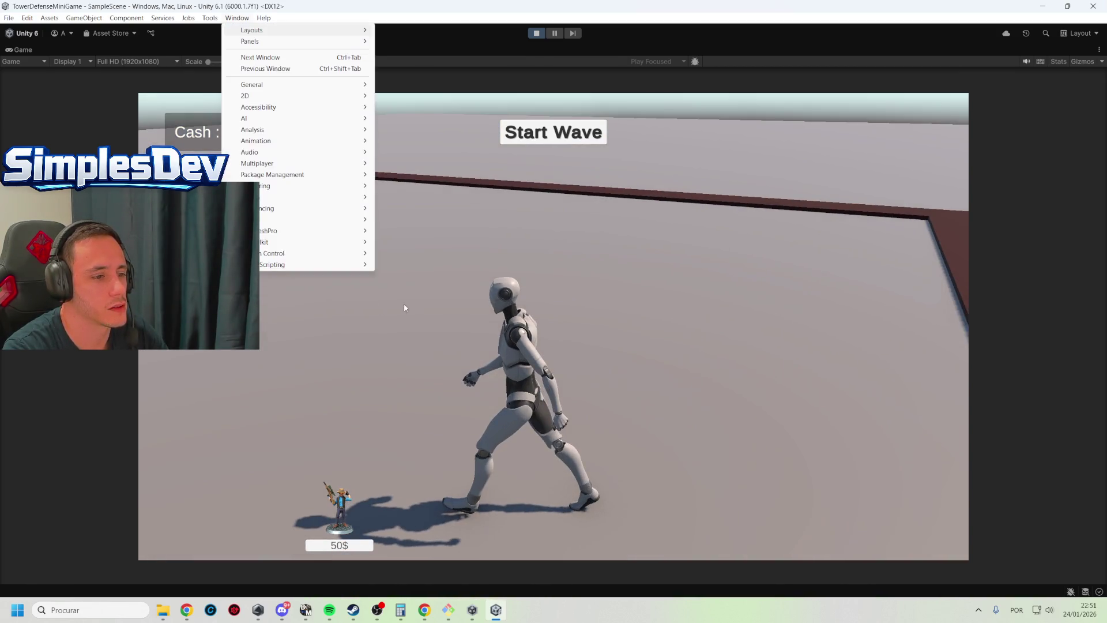
key(Escape)
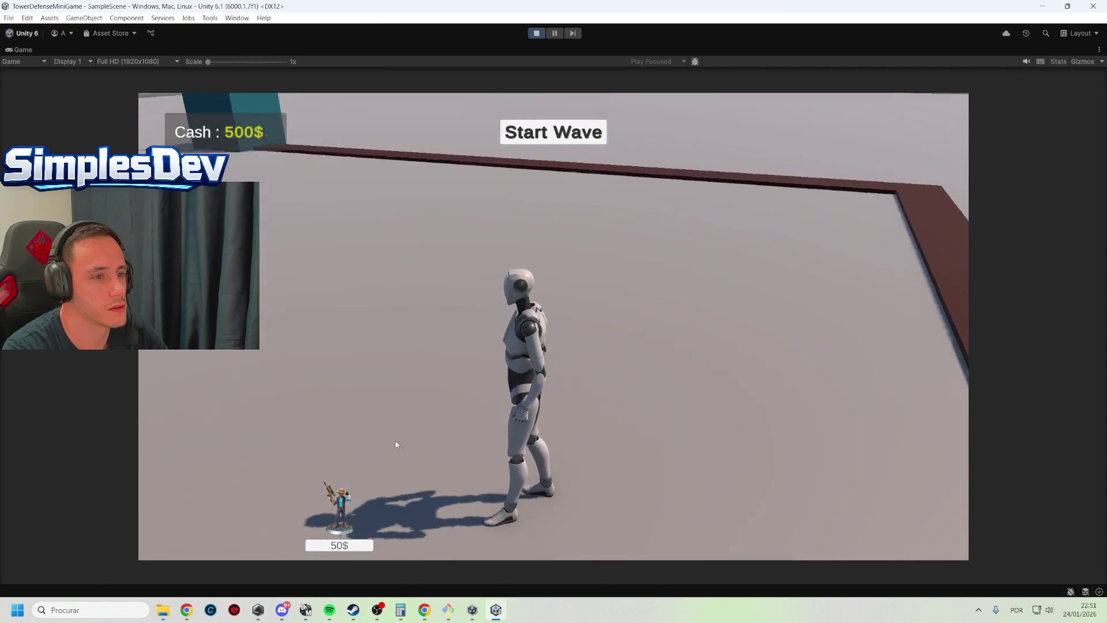
click(346, 504)
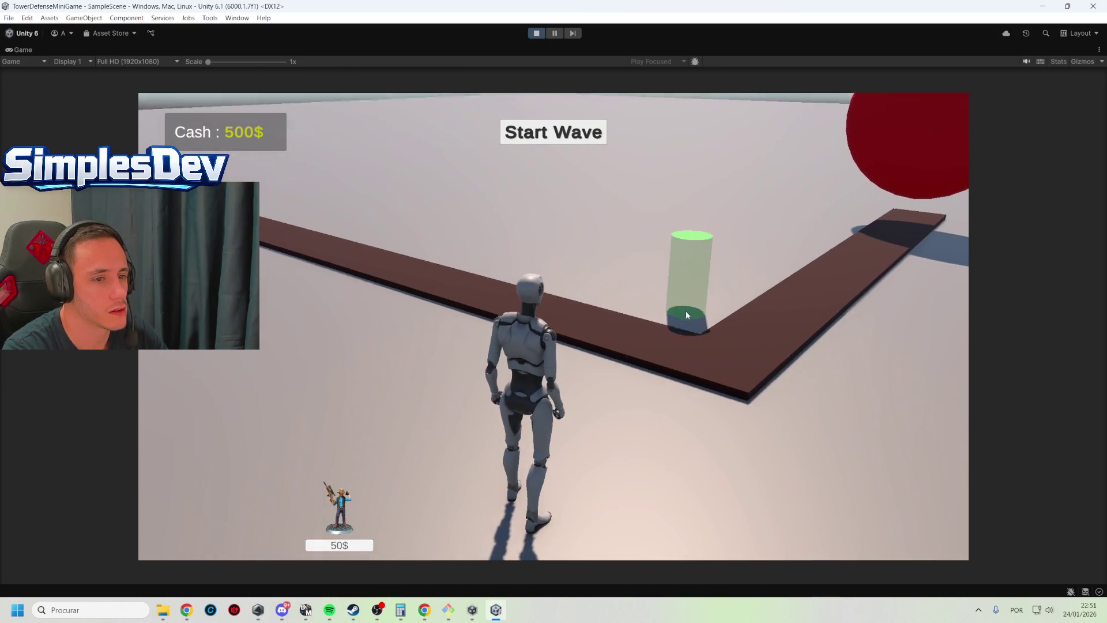
click(682, 312)
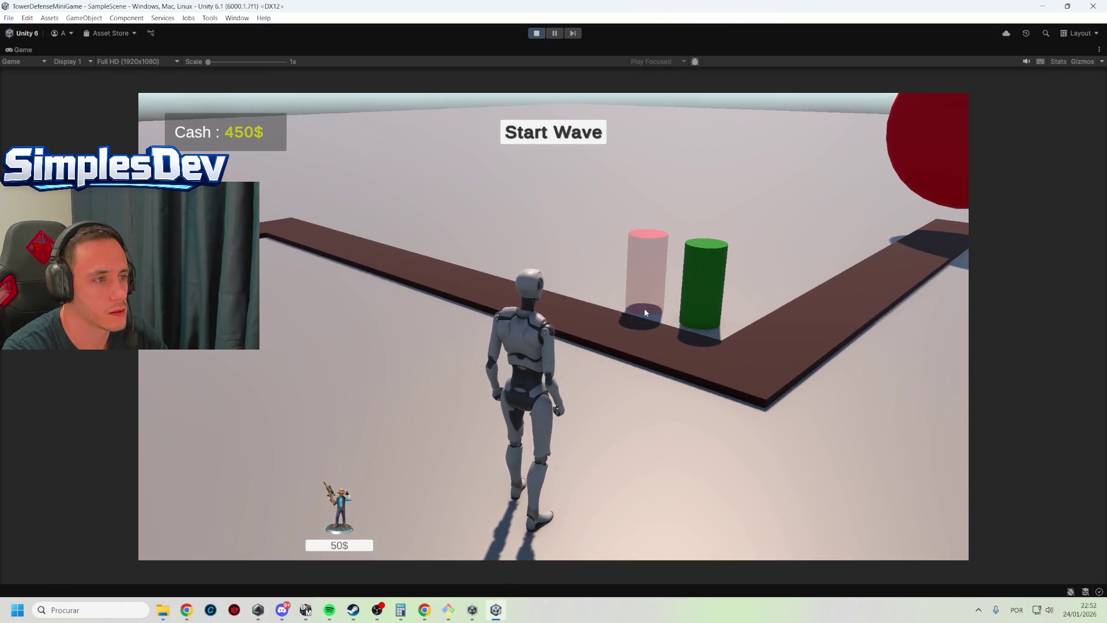
click(624, 299)
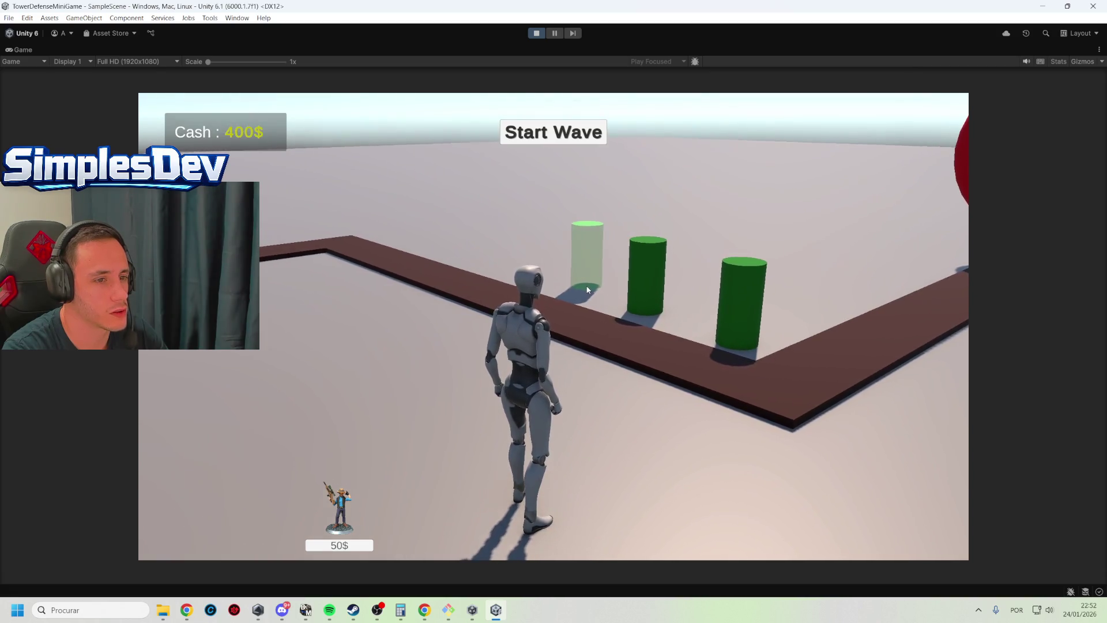
click(587, 285)
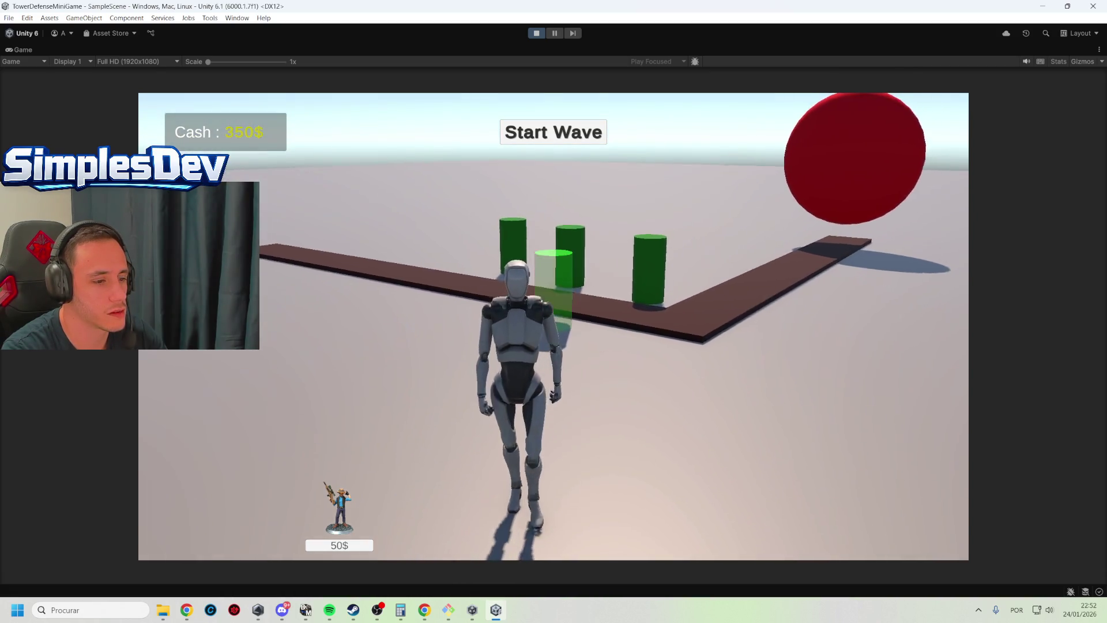
click(349, 513)
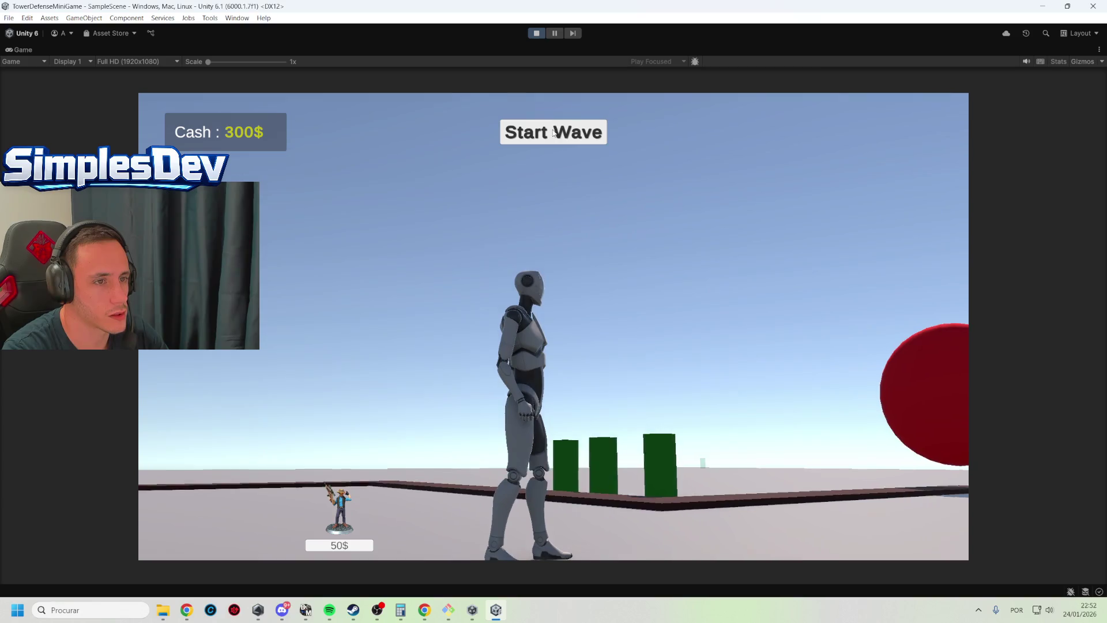
click(574, 137)
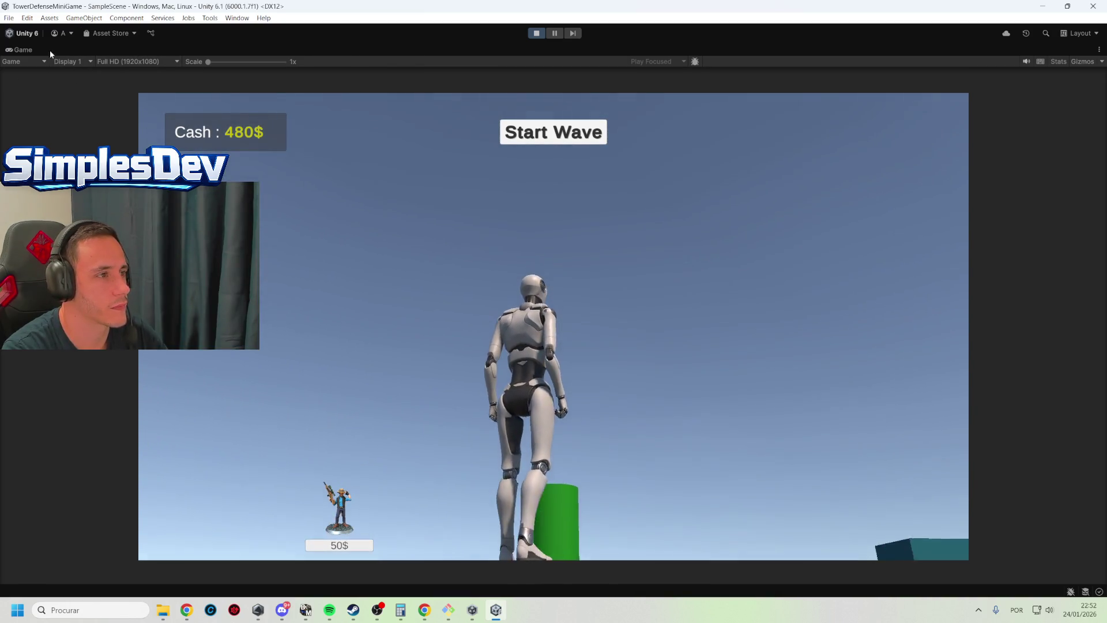
double_click(19, 51)
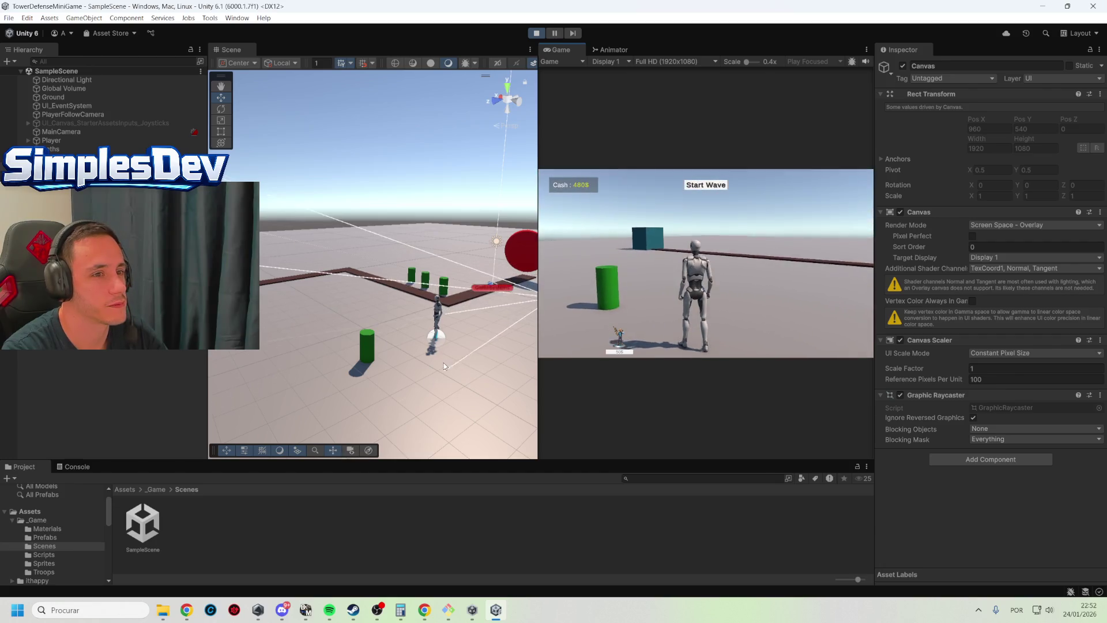
Show the Console, stop Play mode, and switch to GitHub's TowerDefenseMiniGame page
click(77, 467)
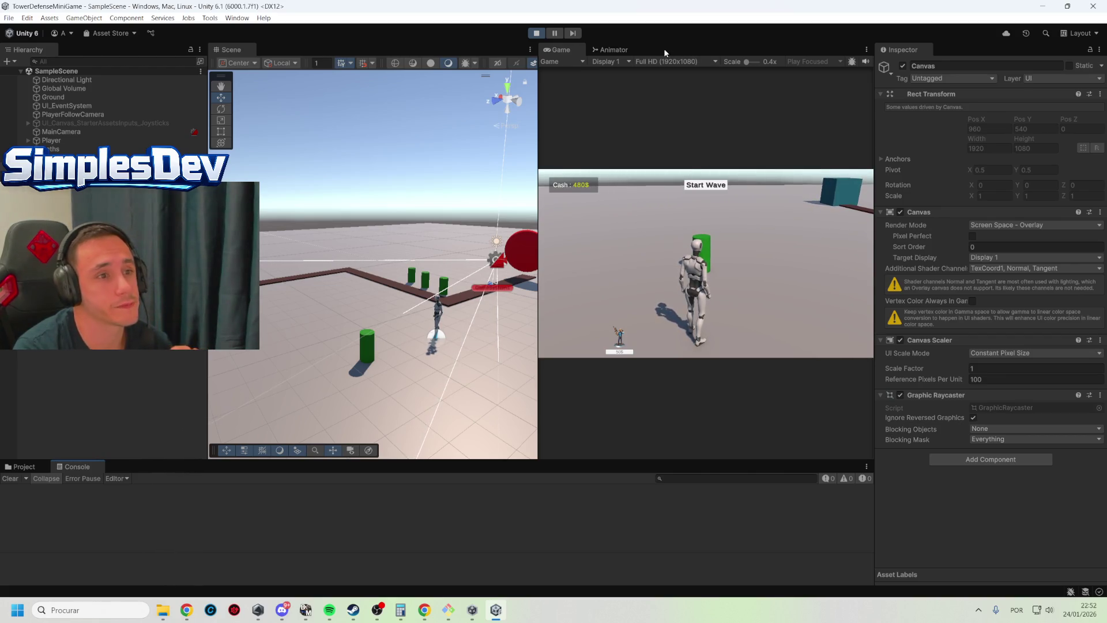
click(536, 33)
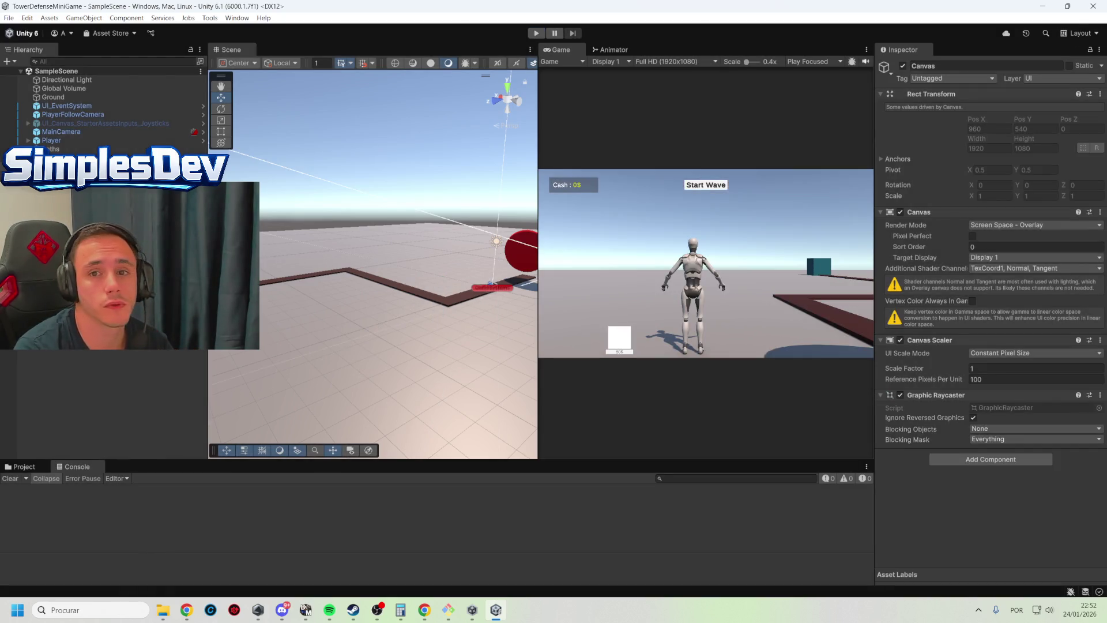
click(1042, 6)
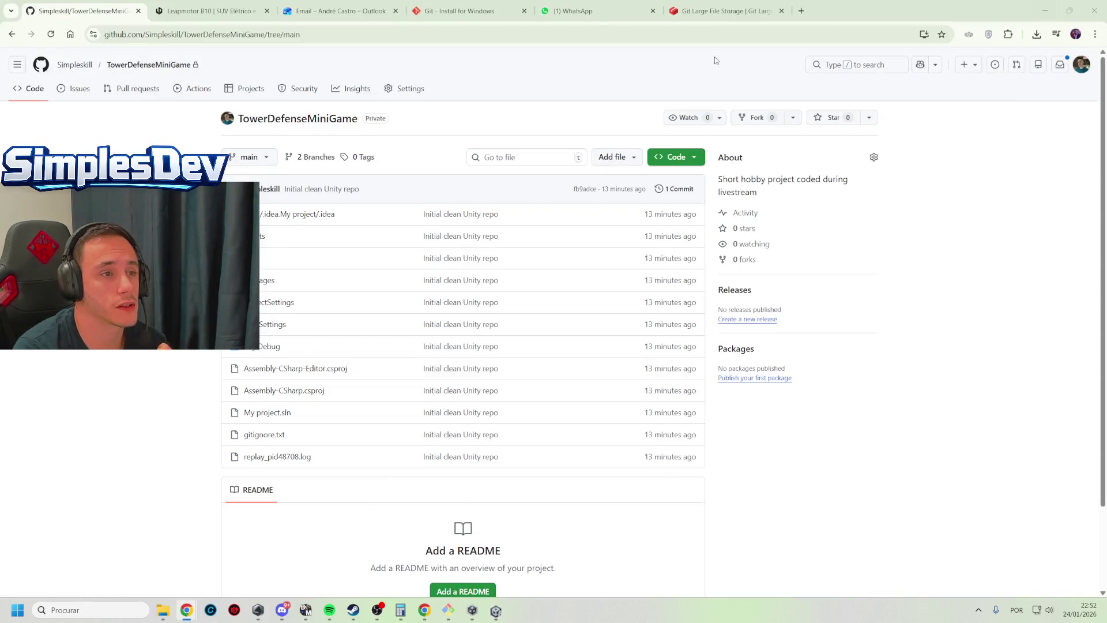
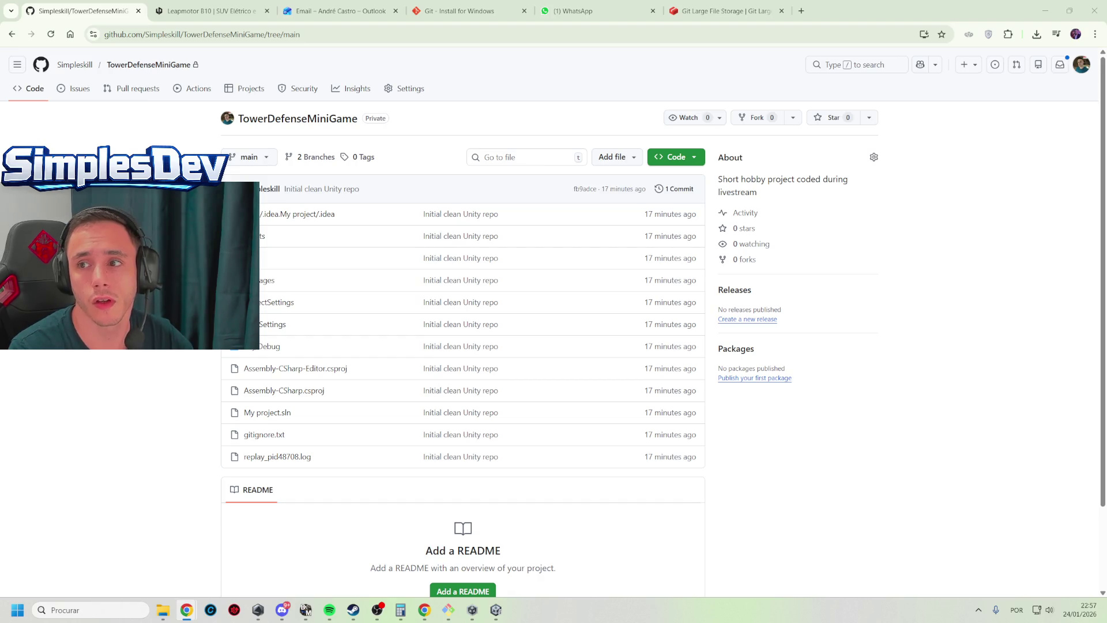
In a new tab, search Google for 'spine 3d' and show image results
click(789, 6)
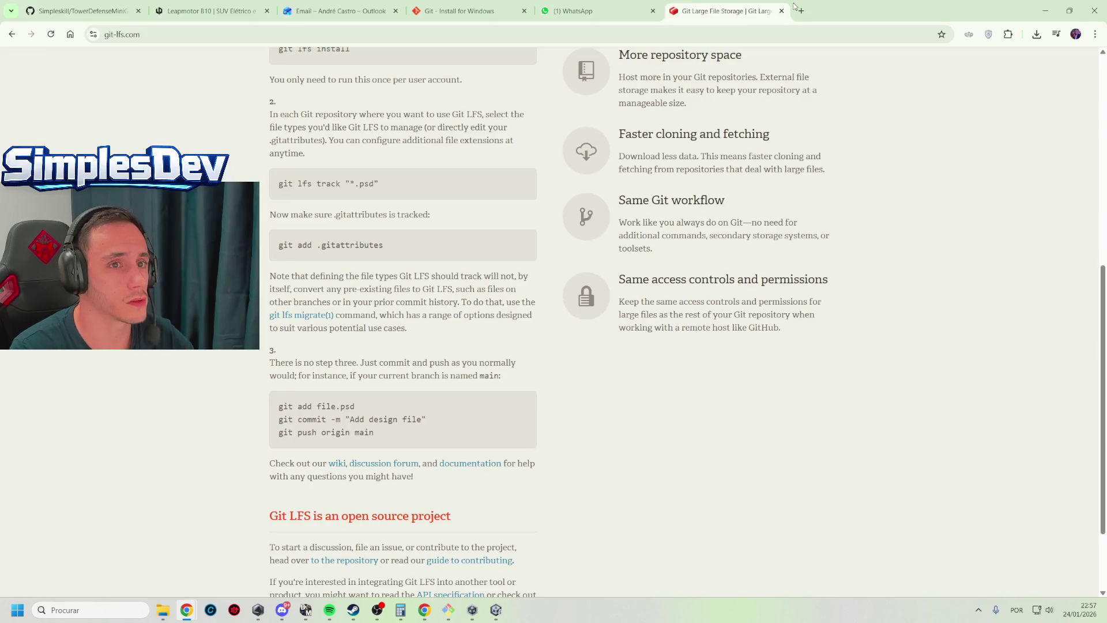
click(801, 11)
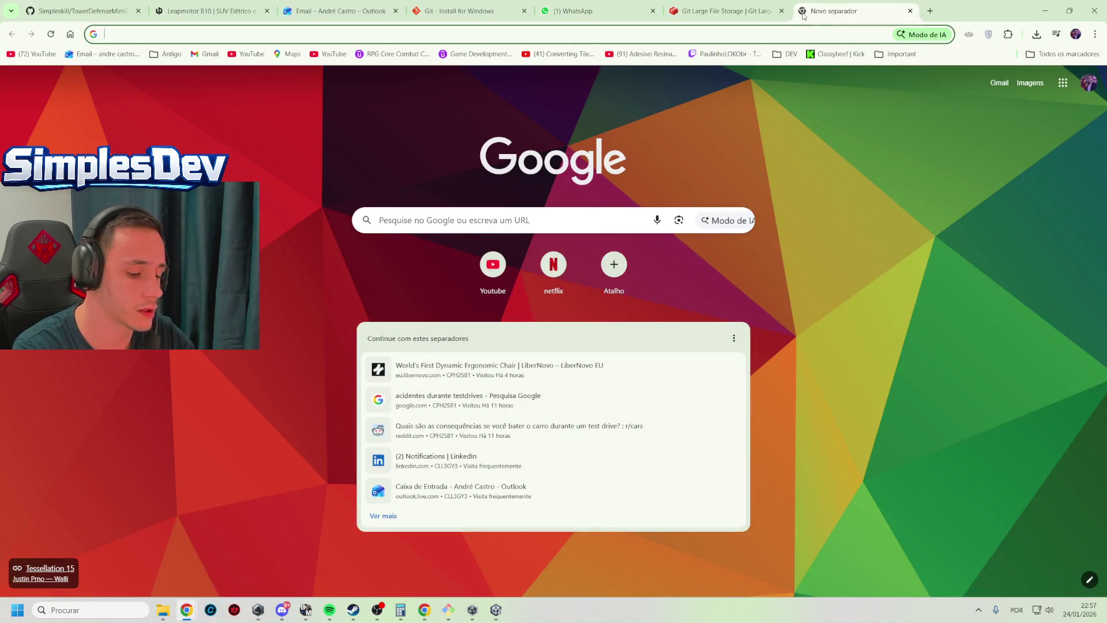
text(spine 3d)
key(Return)
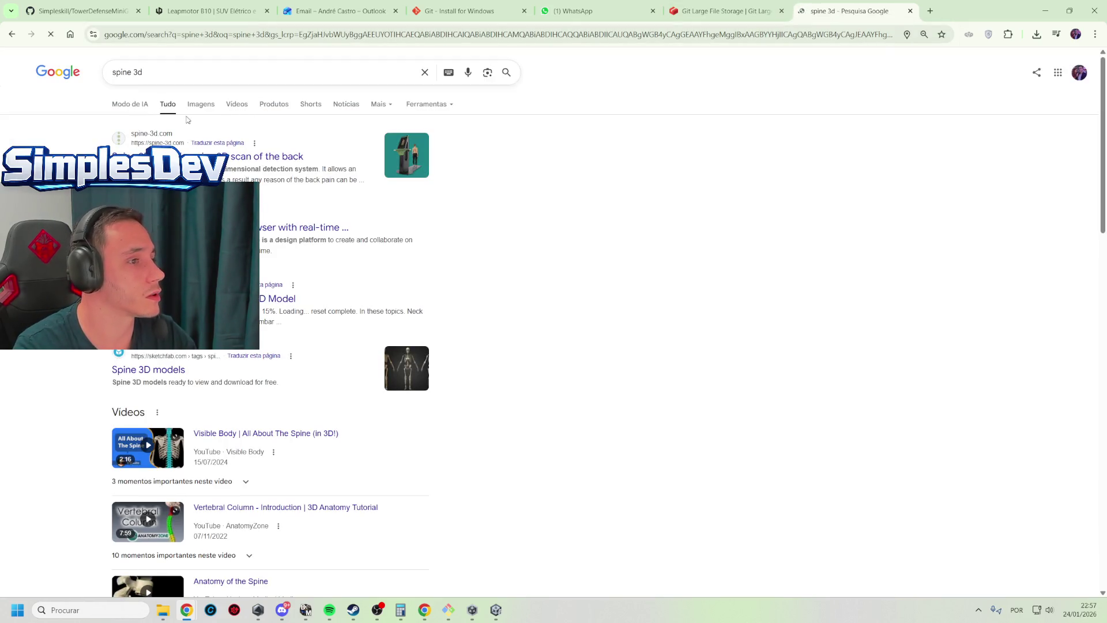
click(199, 105)
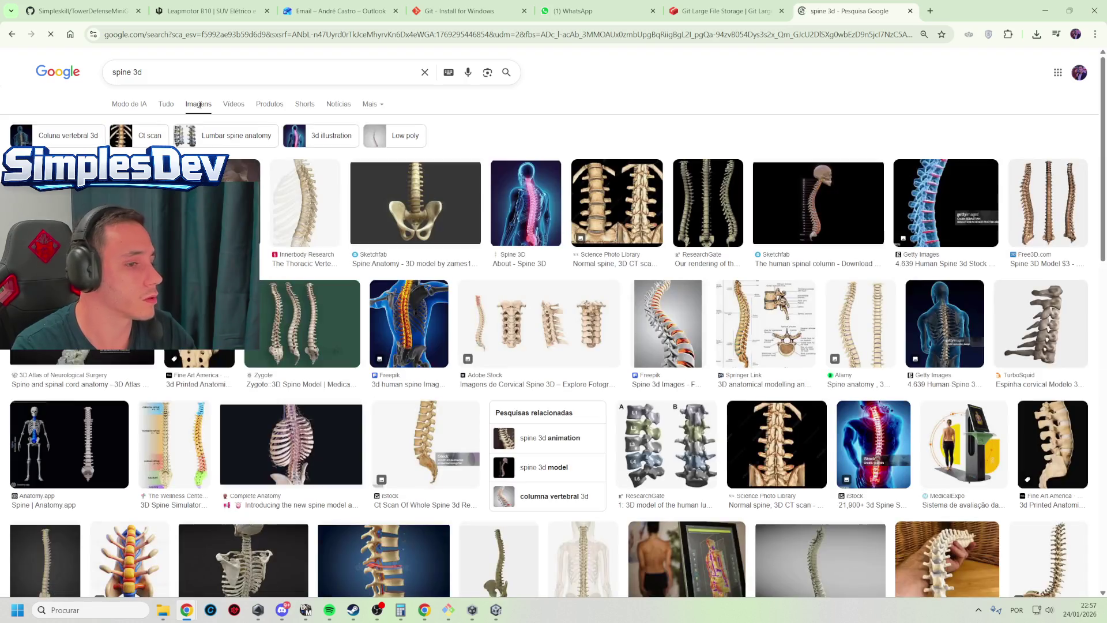
Change the query to 'spine animator' and preview the Defold spine animation result
double_click(141, 72)
text(anim)
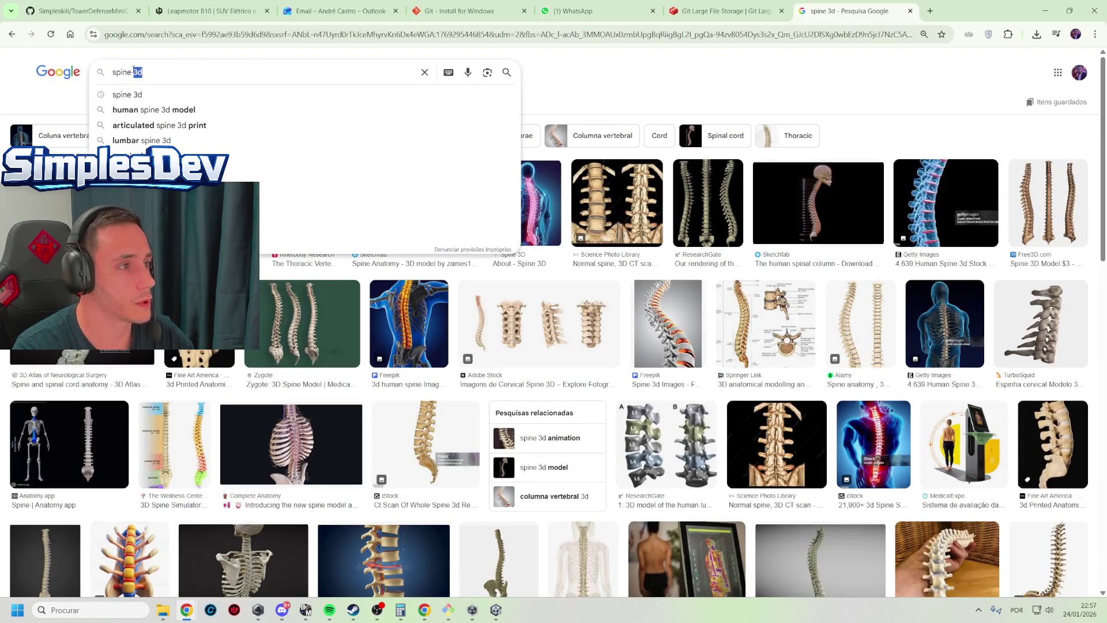
key(Down)
key(Return)
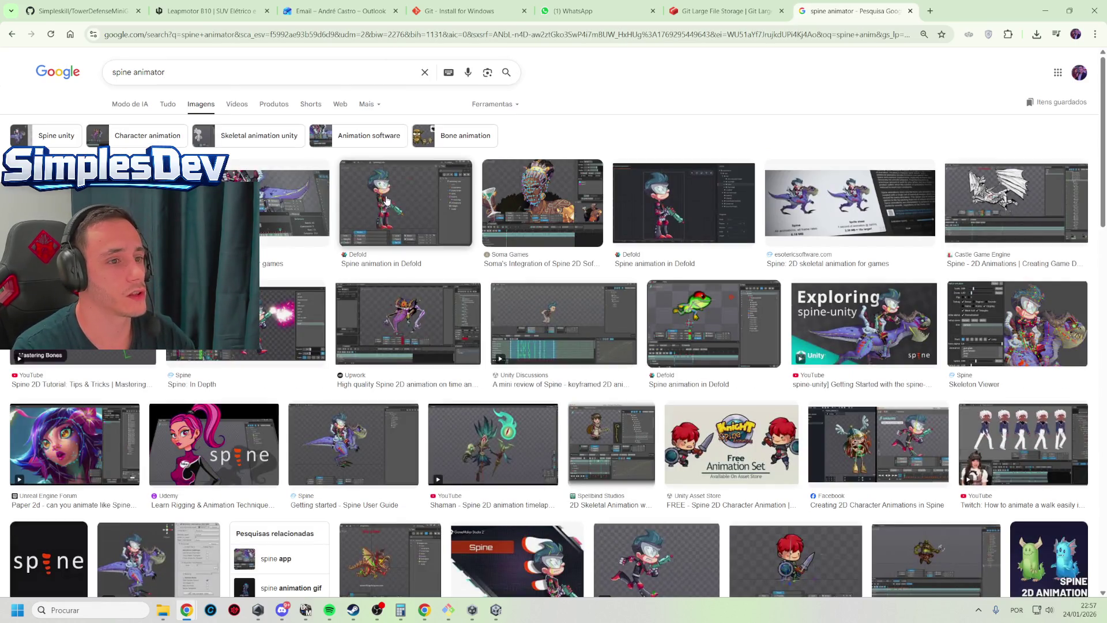
click(391, 201)
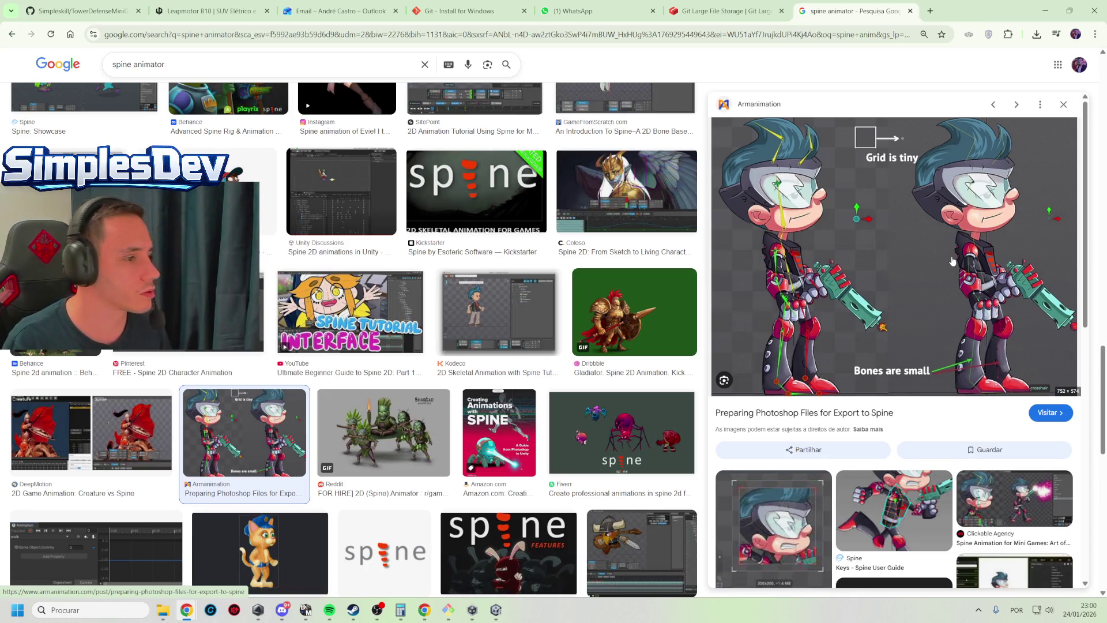
Preview the SitePoint bee, Cocos Creator, Creature vs Spine and Castle Game Engine images, then go to WhatsApp
scroll(451, 231, up, 3)
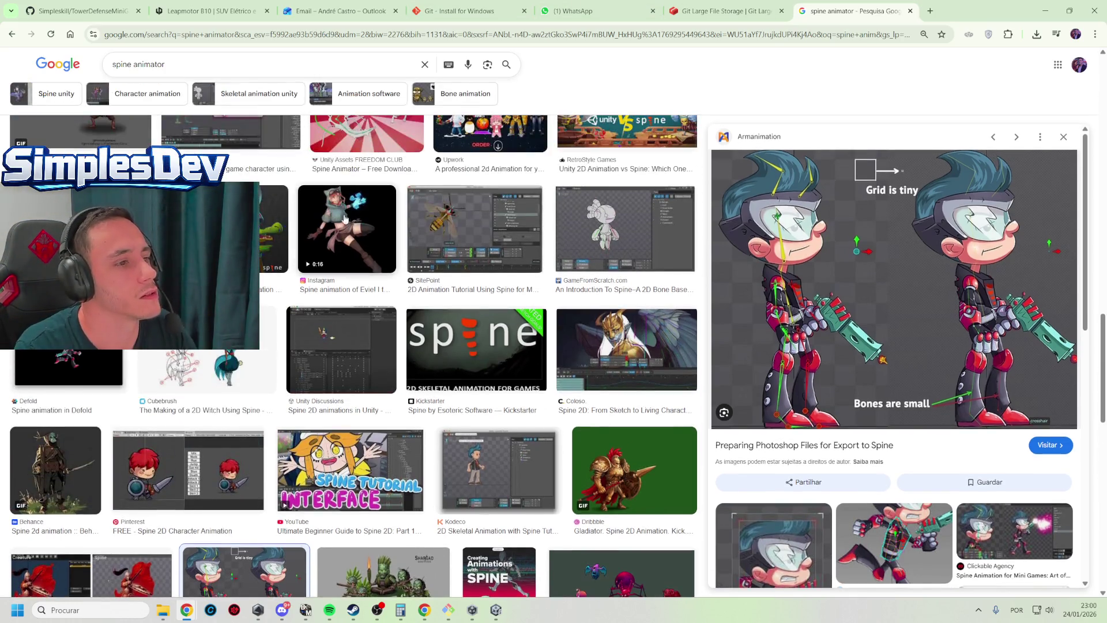
click(451, 231)
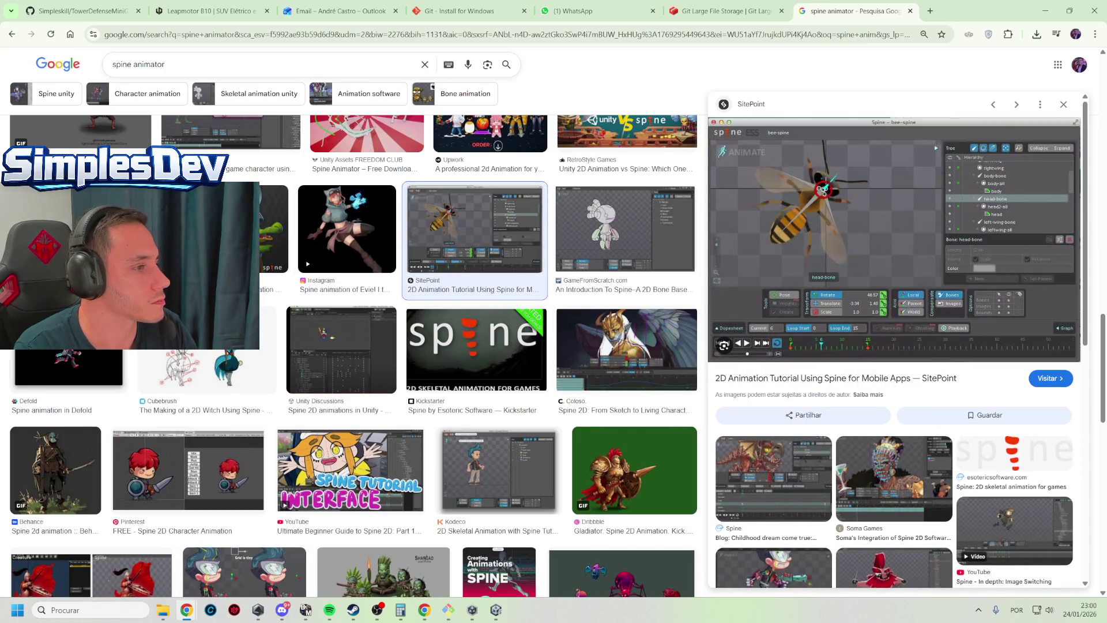
scroll(944, 268, up, 6)
scroll(426, 352, up, 2)
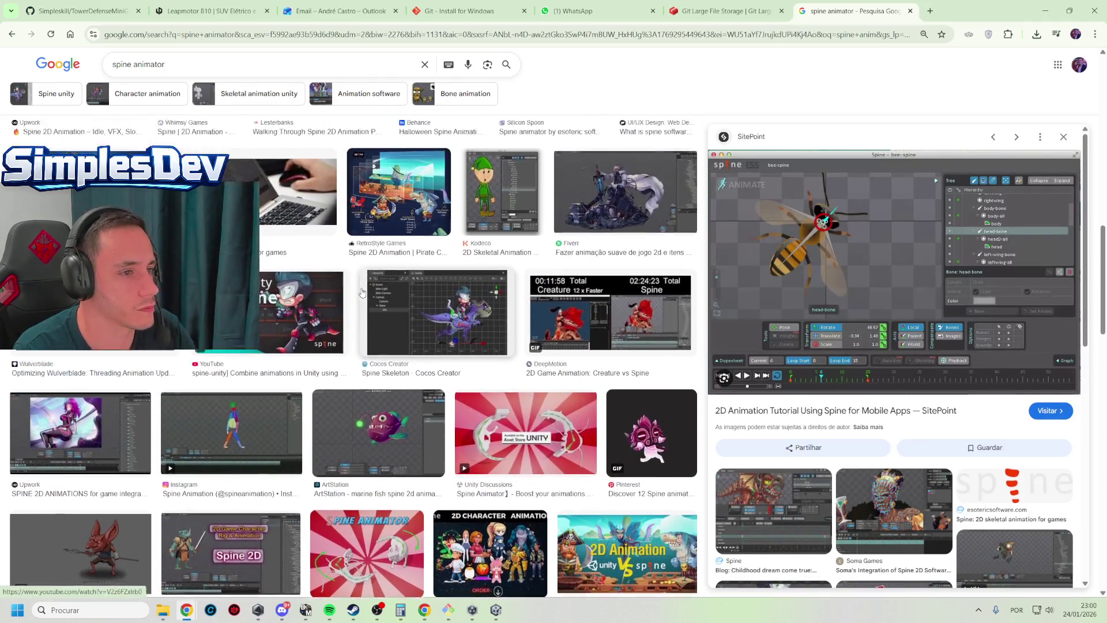
click(425, 352)
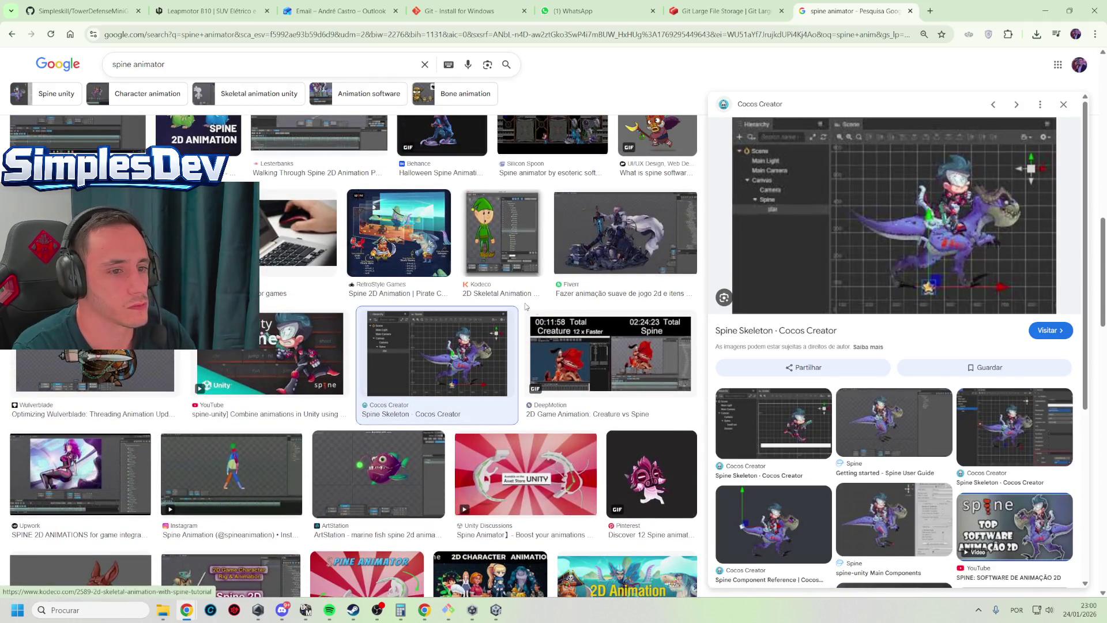
click(550, 353)
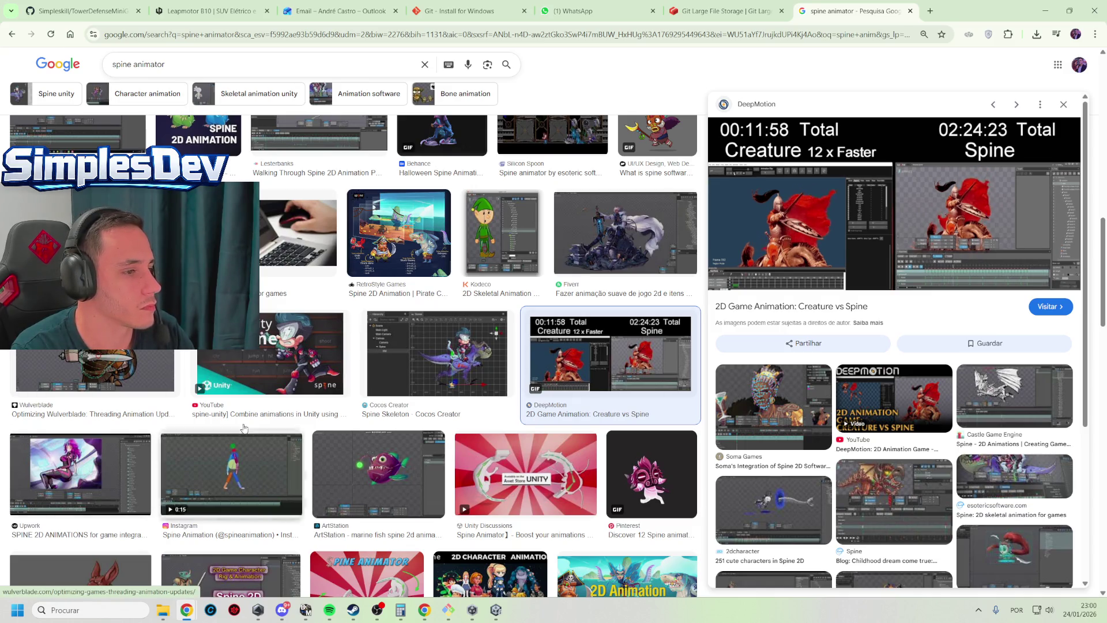
scroll(355, 372, up, 4)
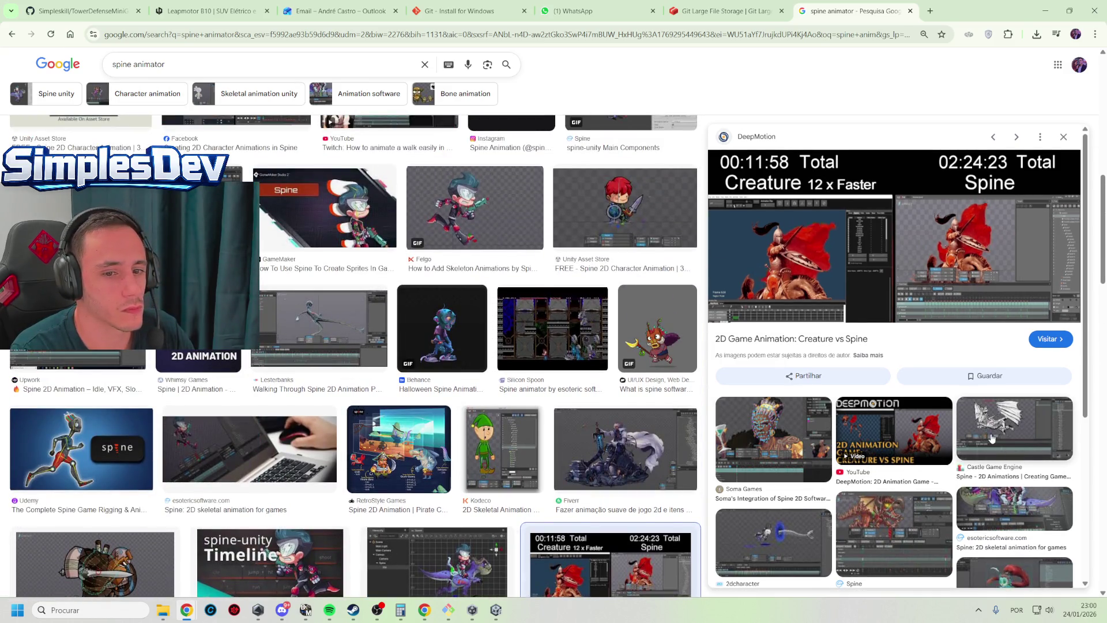
click(991, 433)
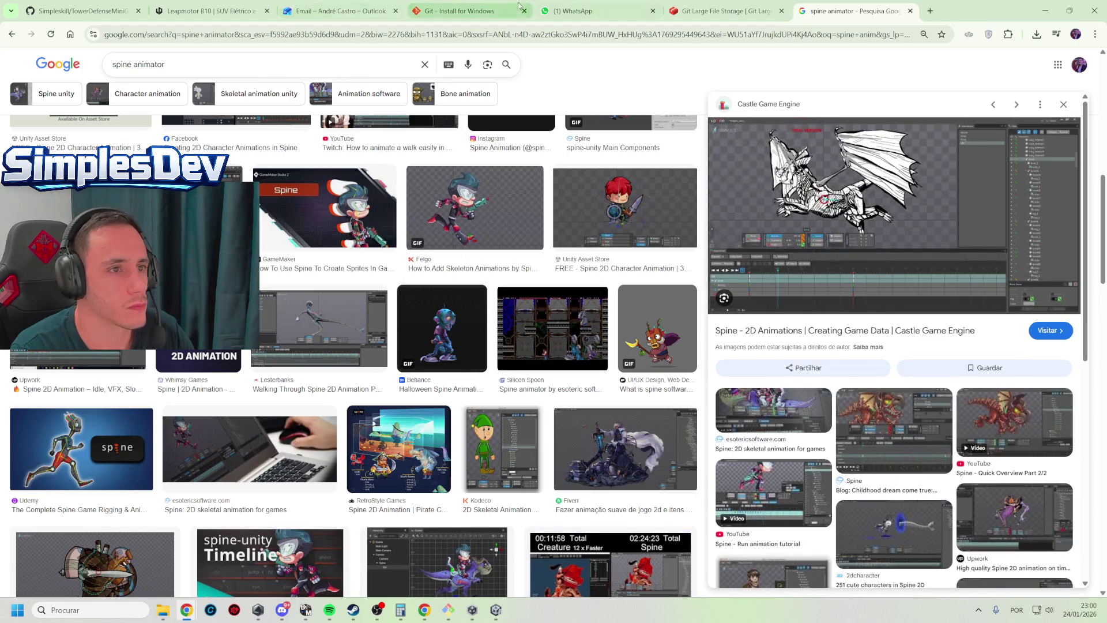
click(640, 4)
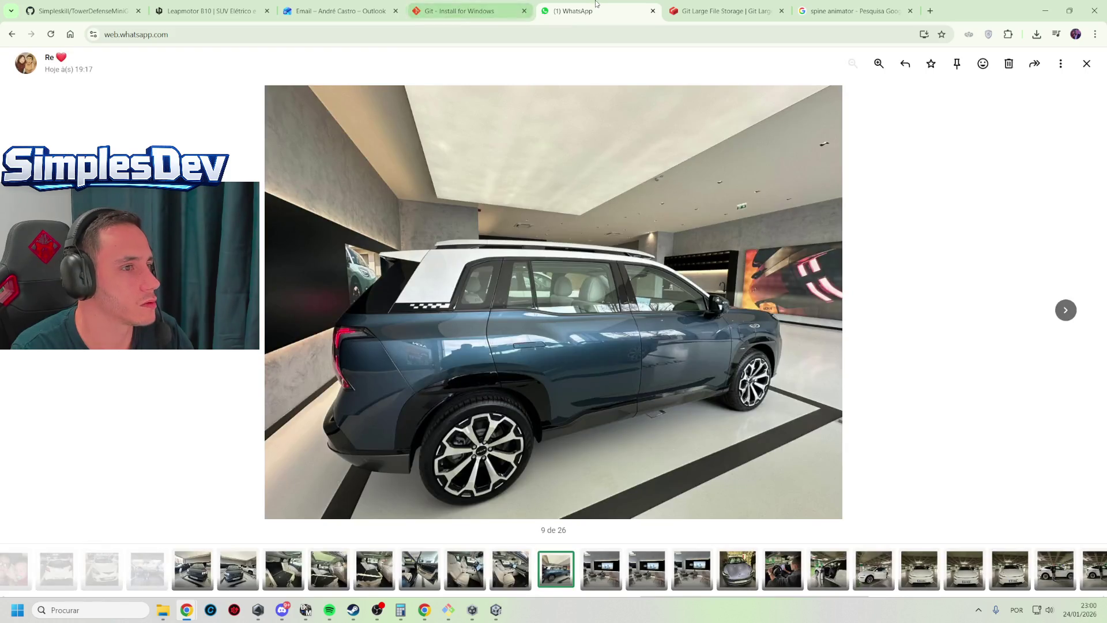
Close the Outlook email tab with Ctrl+W and switch to the Unity editor
click(847, 4)
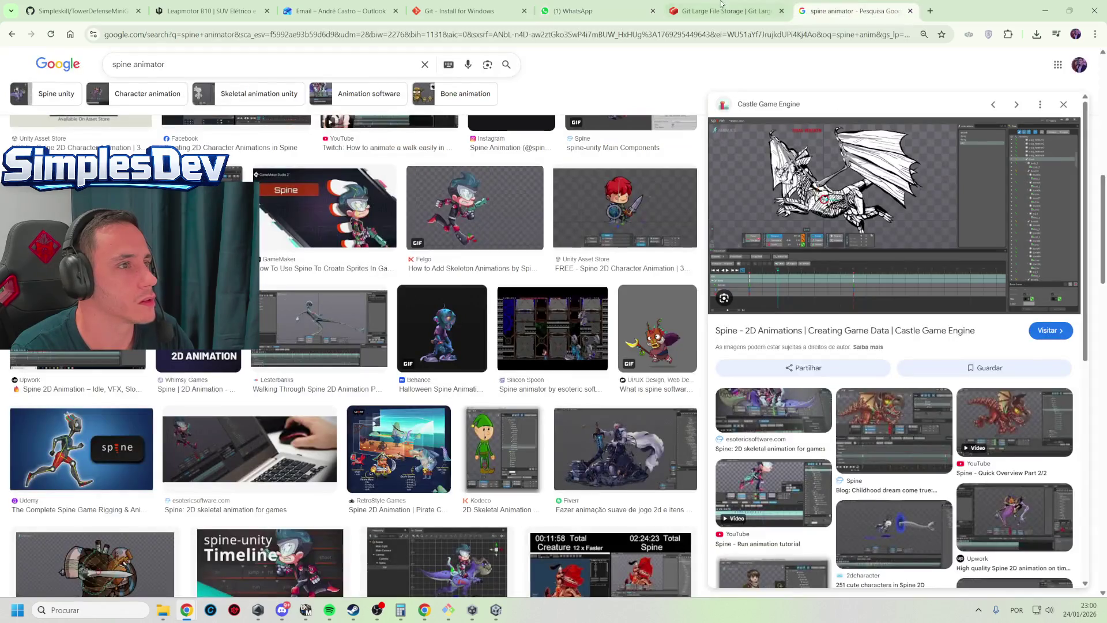
click(371, 6)
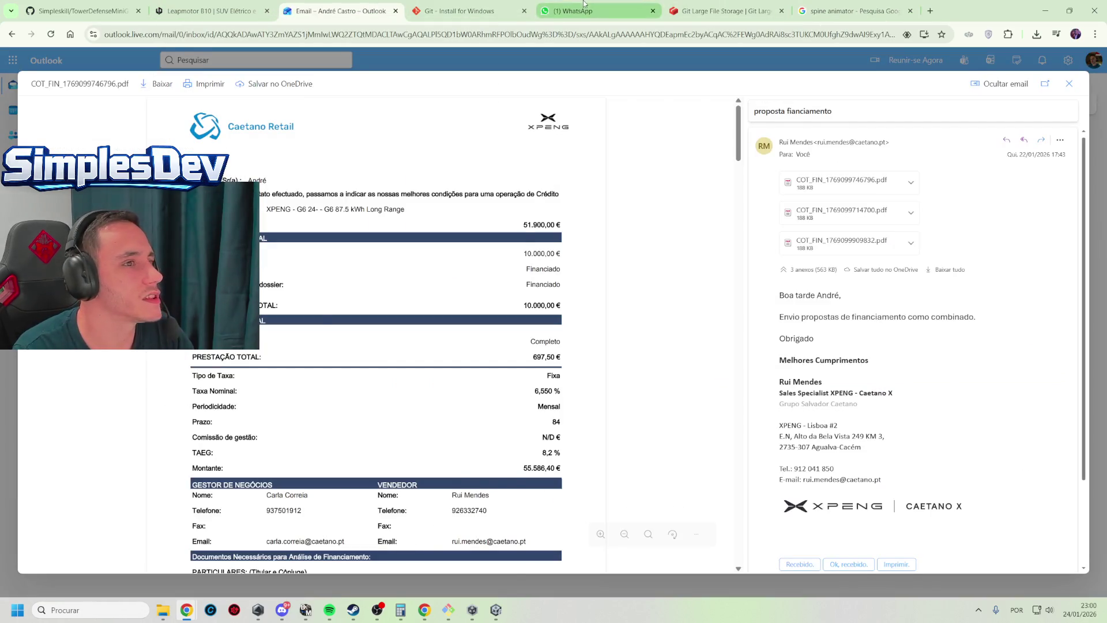
click(581, 6)
click(346, 9)
key(ctrl+w)
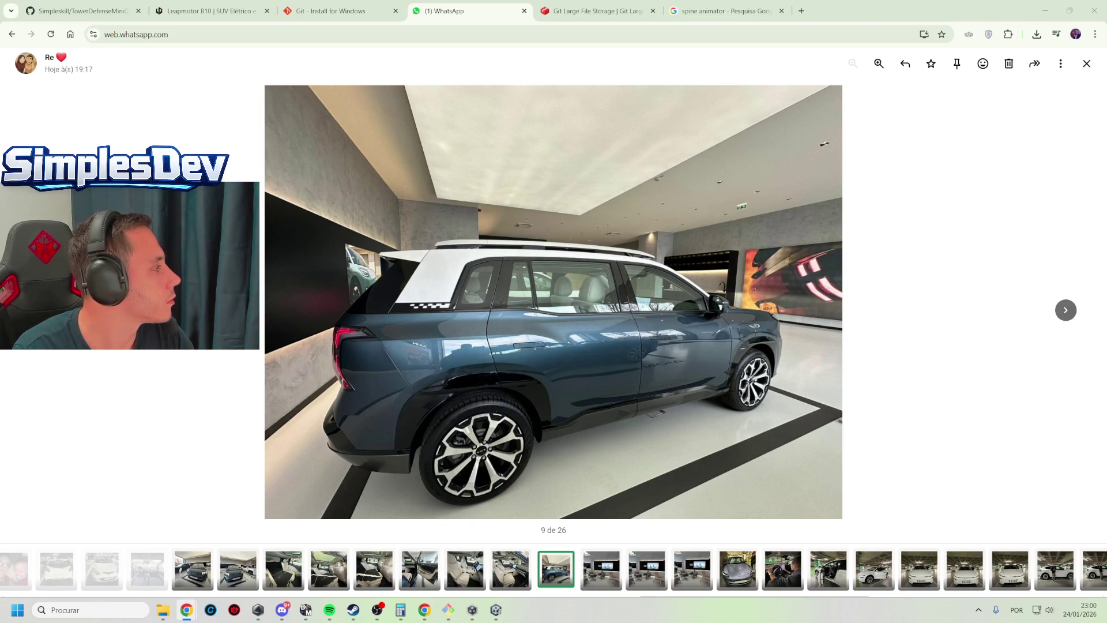
key(alt+Tab)
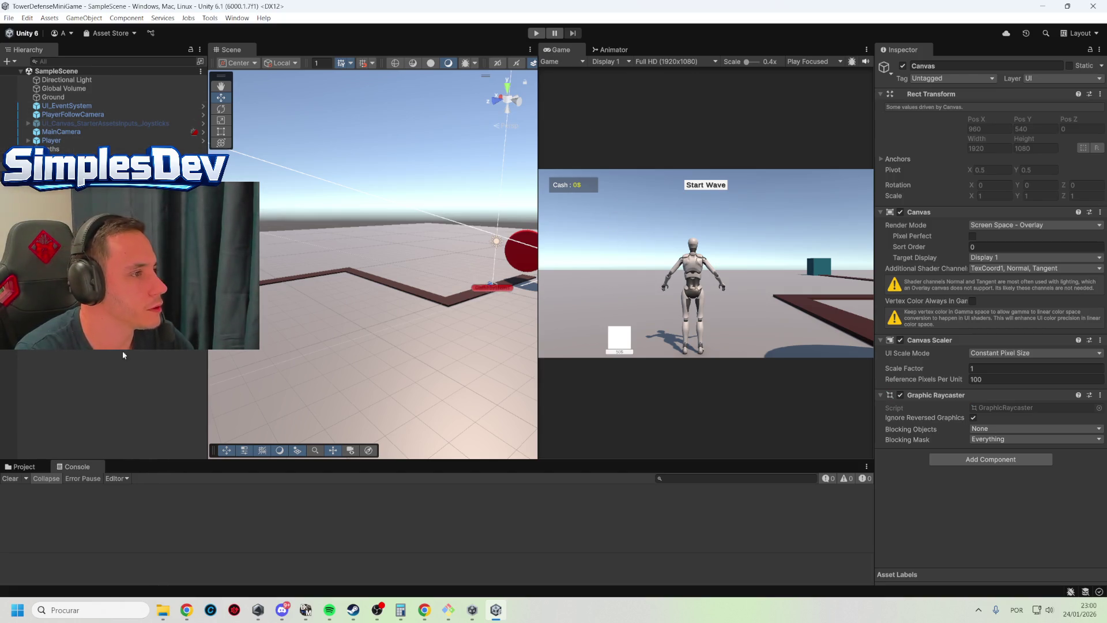
Browse to Assets/_Game/Scripts and open the EnemyUnit script in Rider
click(24, 467)
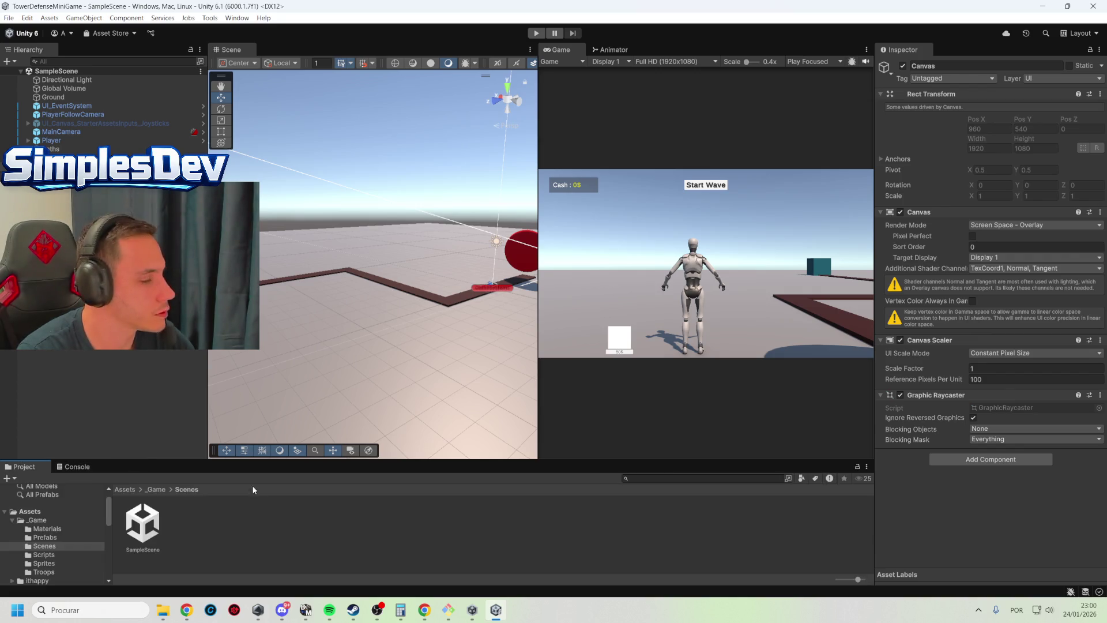
click(156, 489)
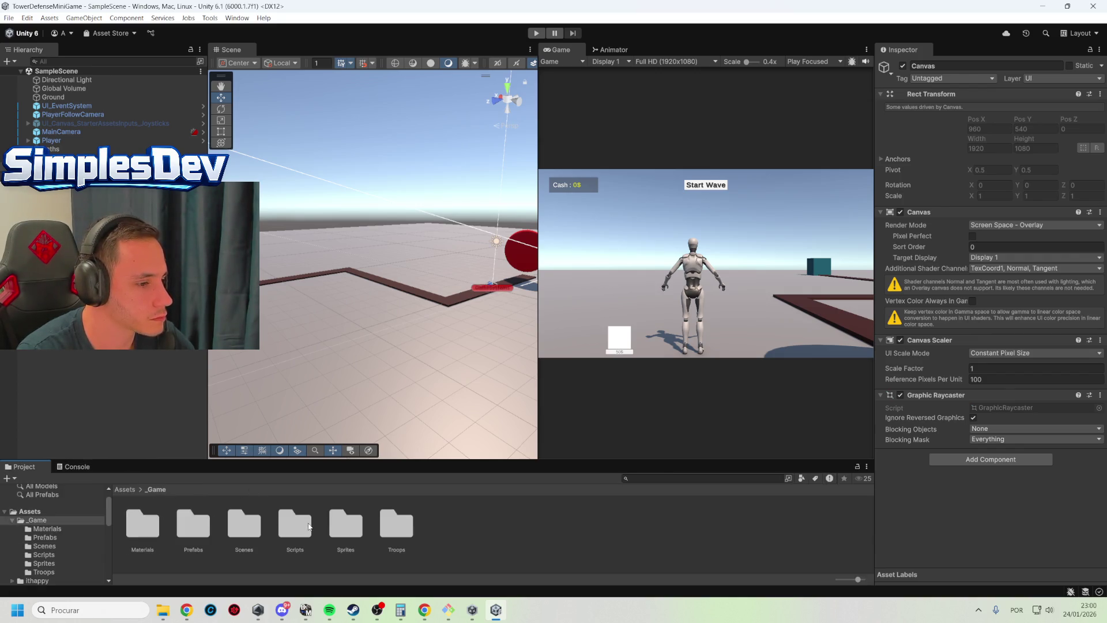
double_click(297, 523)
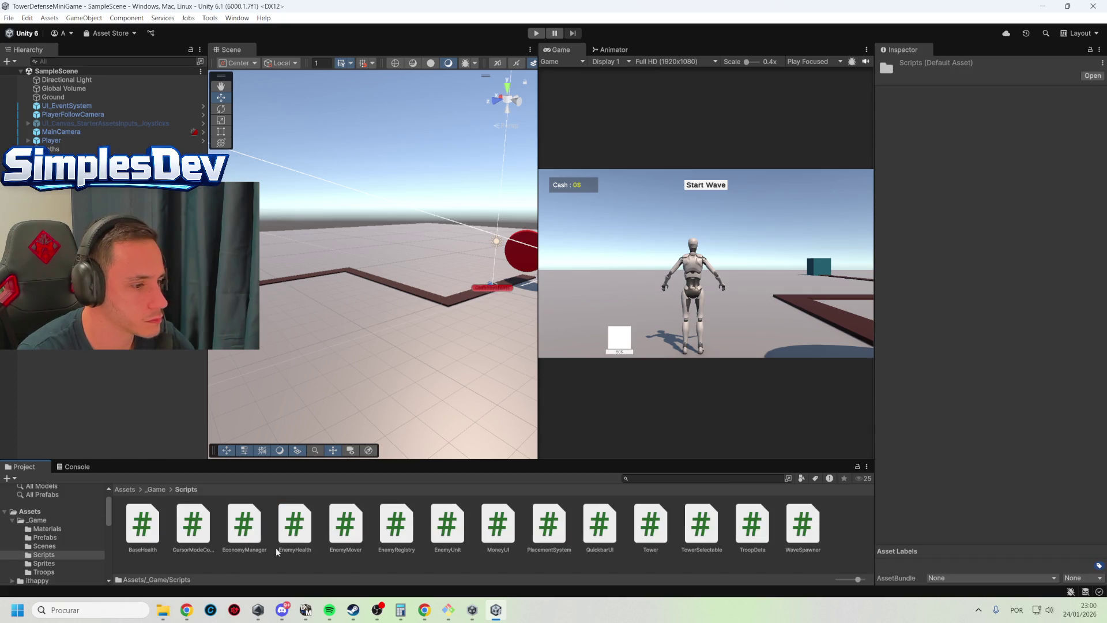
click(191, 526)
click(507, 526)
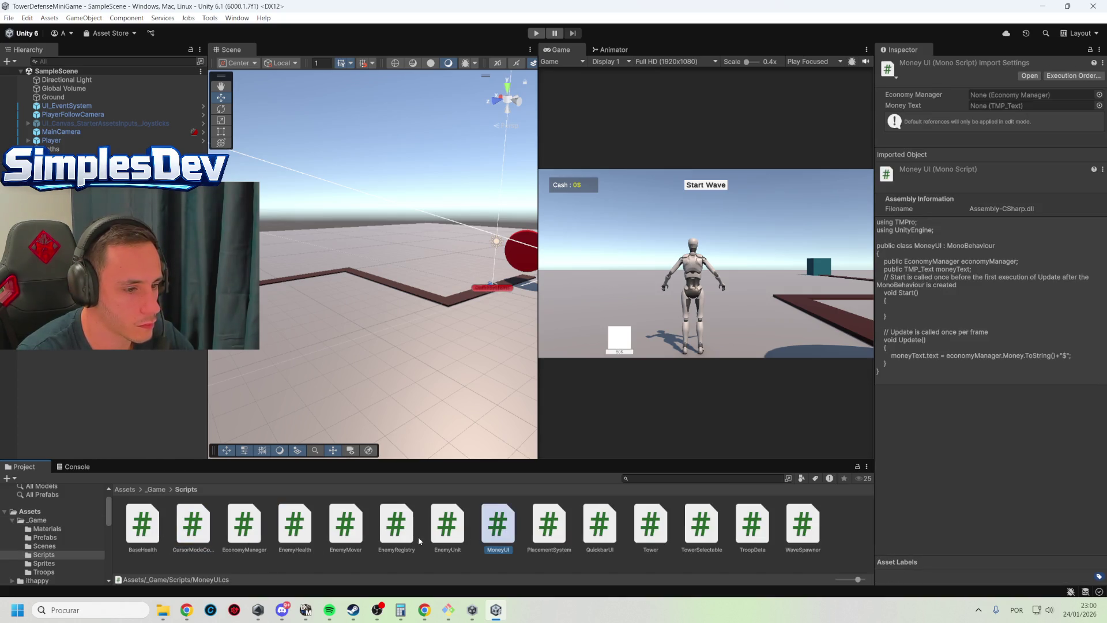
click(445, 527)
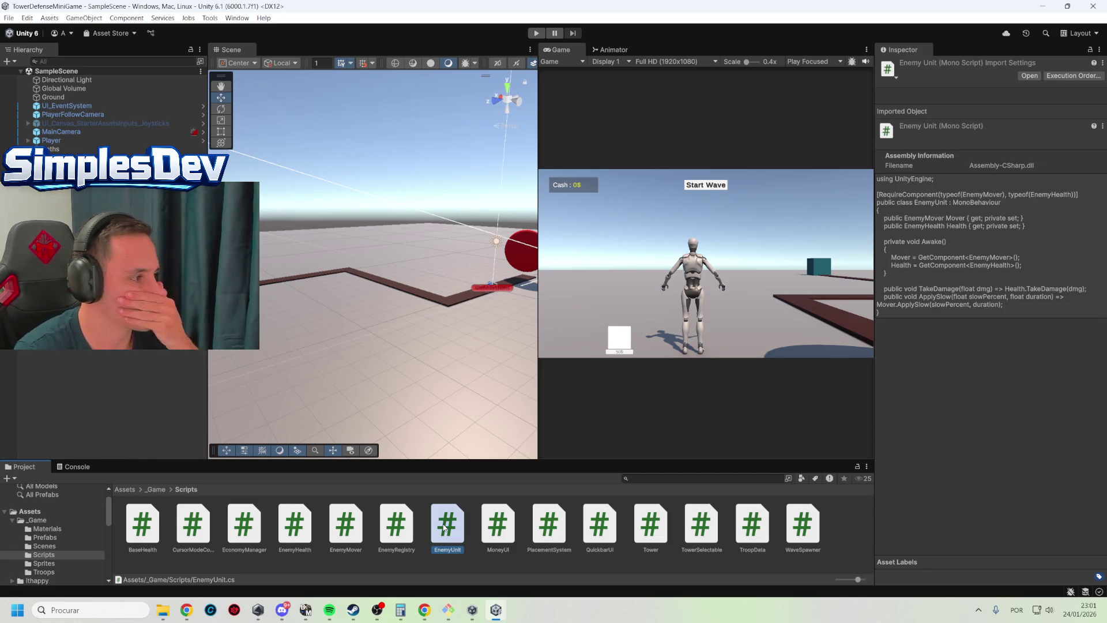
mouse_move(448, 610)
click(492, 516)
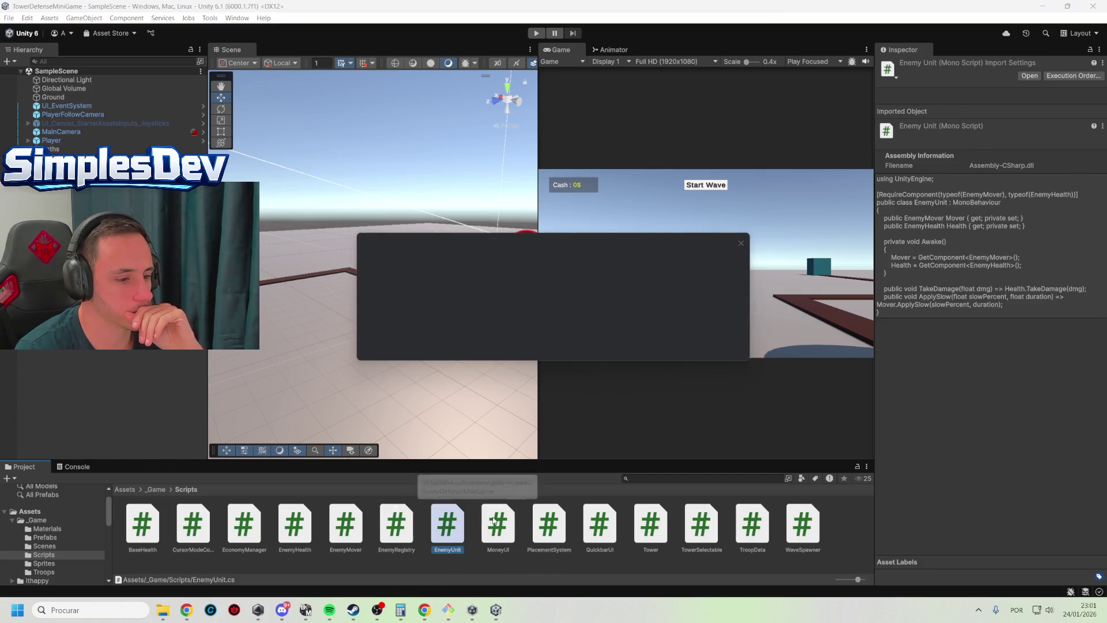
Trust the project in Rider and unpin Advanced SystemCare and Driver Booster from the taskbar
click(649, 346)
mouse_move(305, 609)
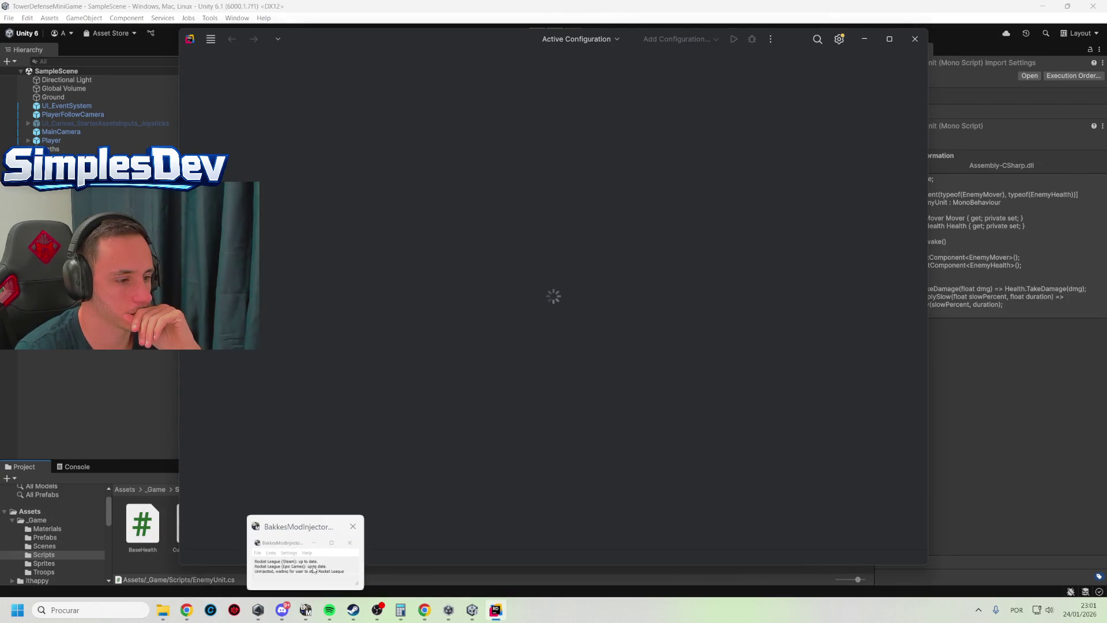
right_click(258, 610)
click(242, 600)
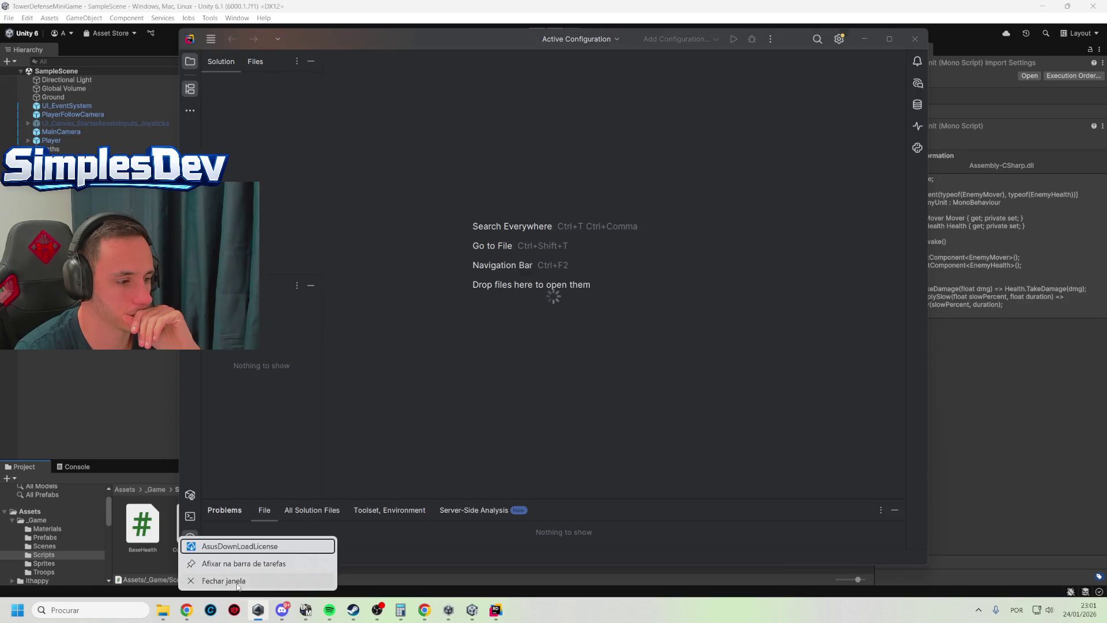
right_click(209, 606)
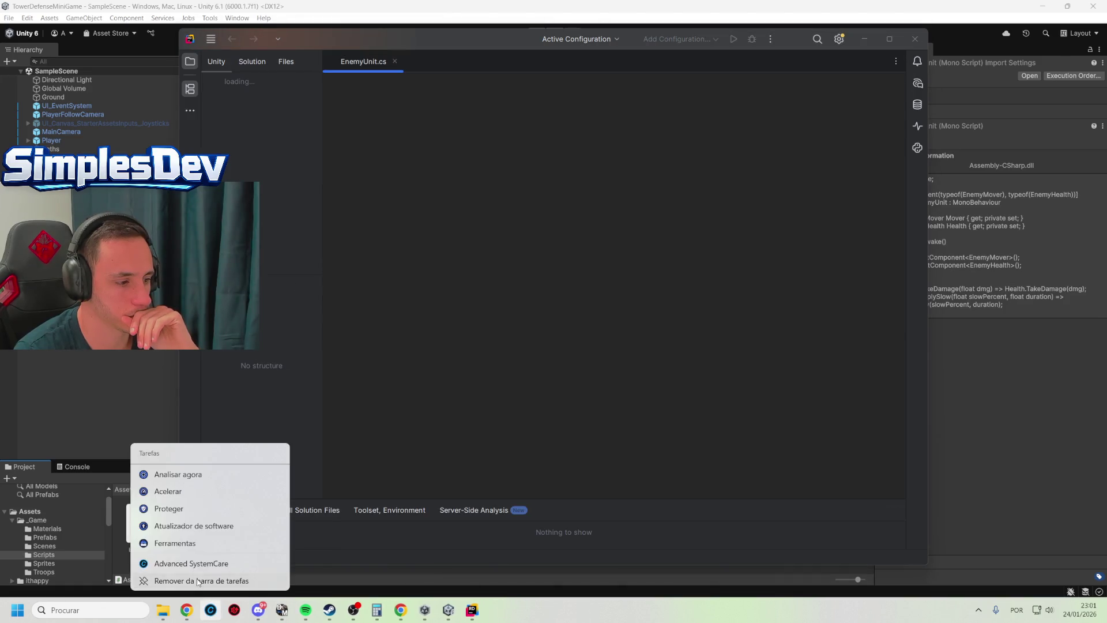
click(202, 580)
right_click(213, 609)
click(214, 586)
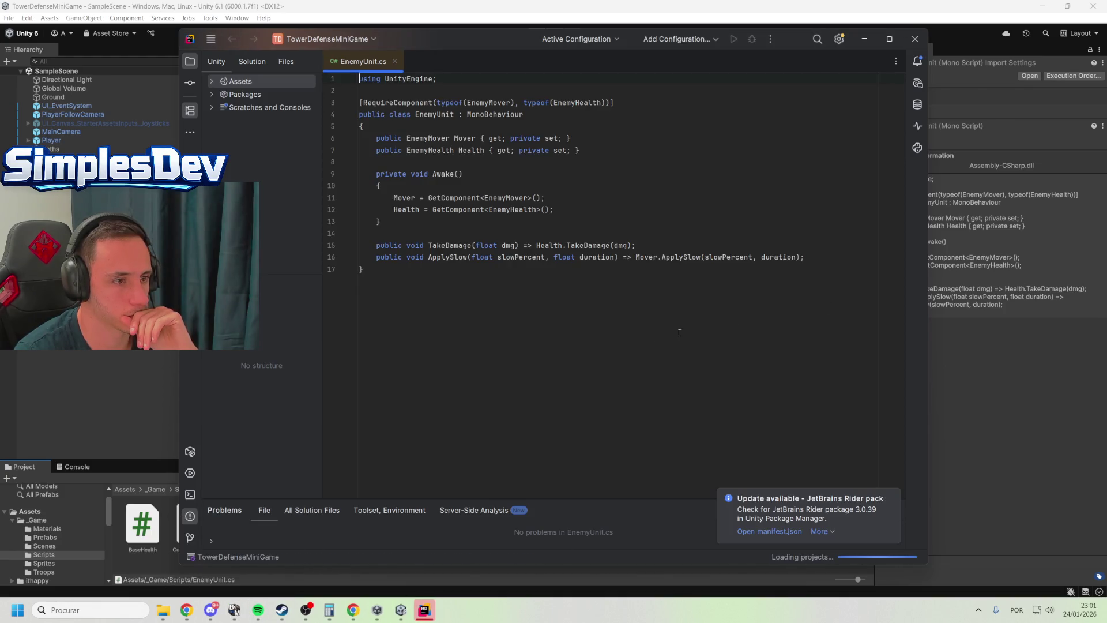
Review the EnemyUnit code around the TakeDamage call
click(613, 349)
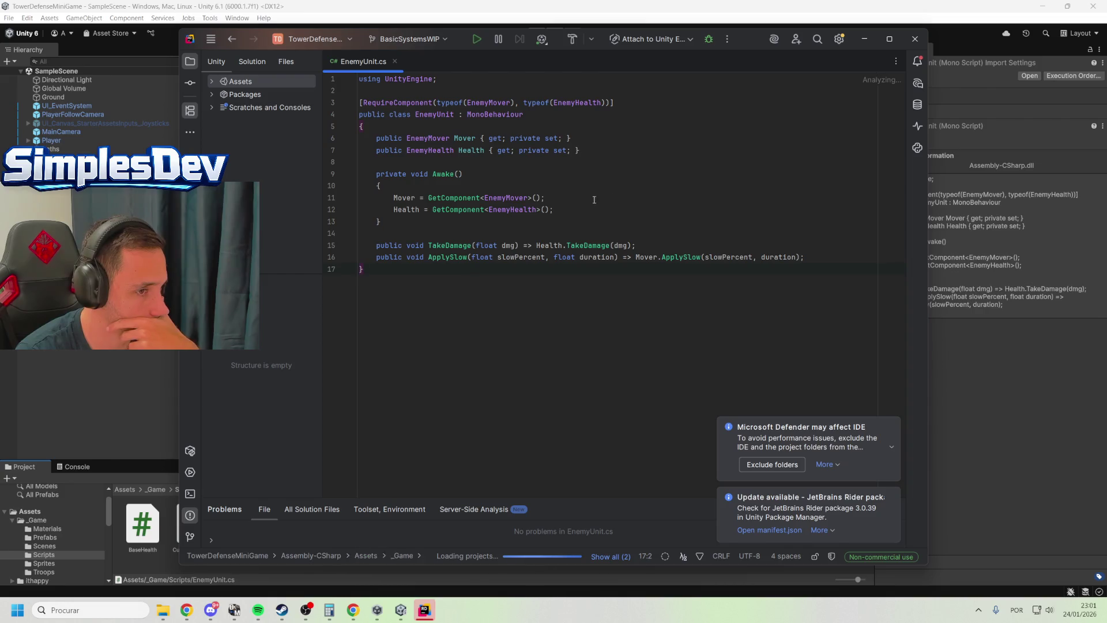
click(506, 244)
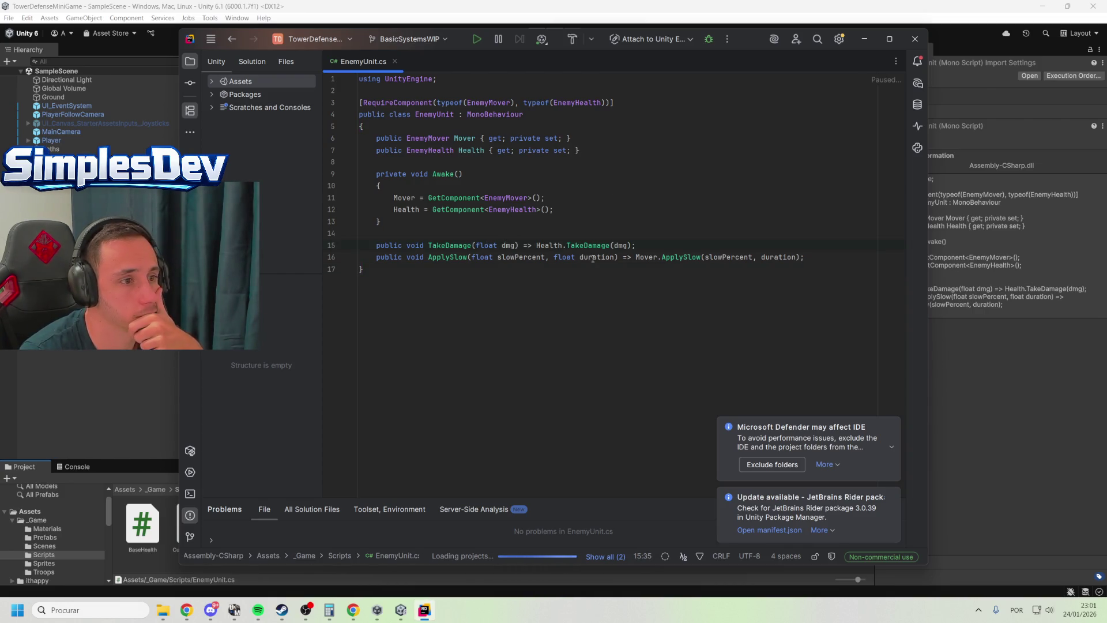
click(471, 244)
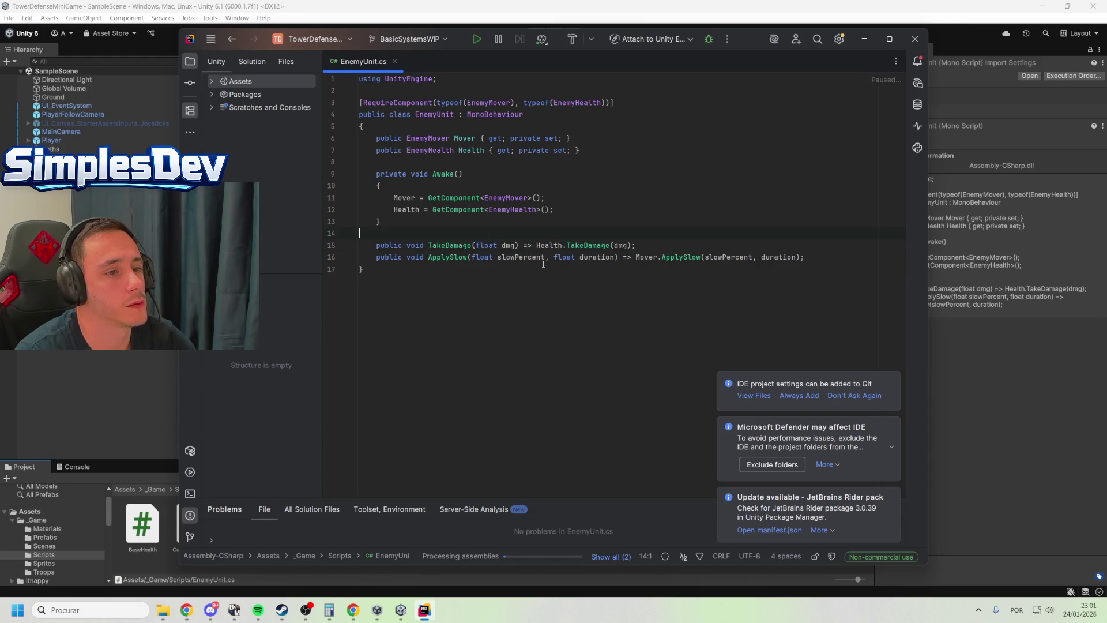
click(715, 250)
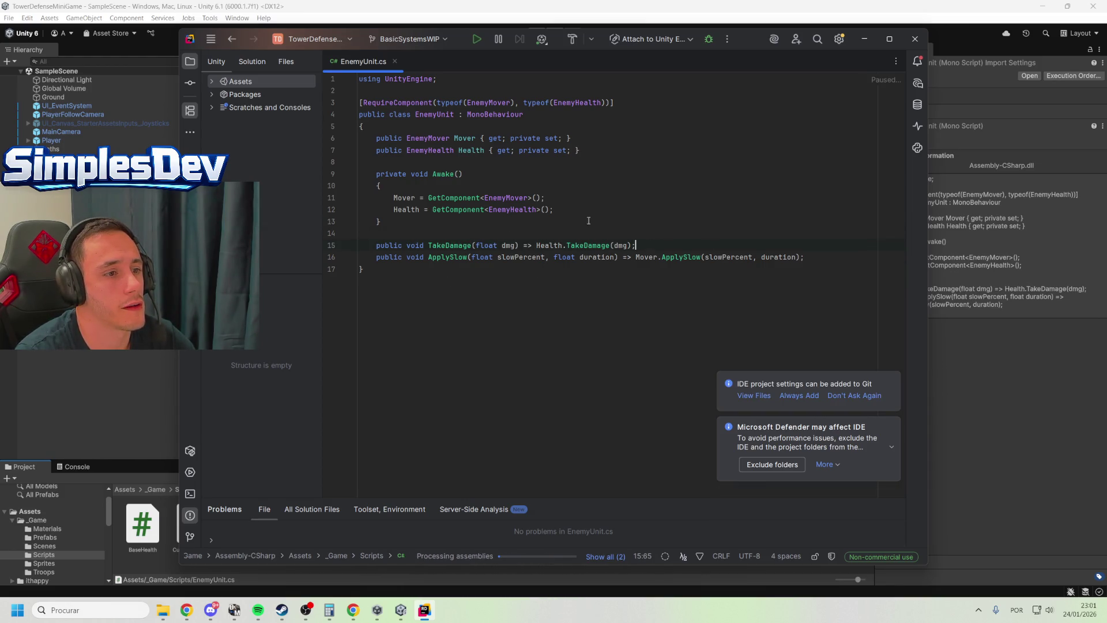
click(540, 234)
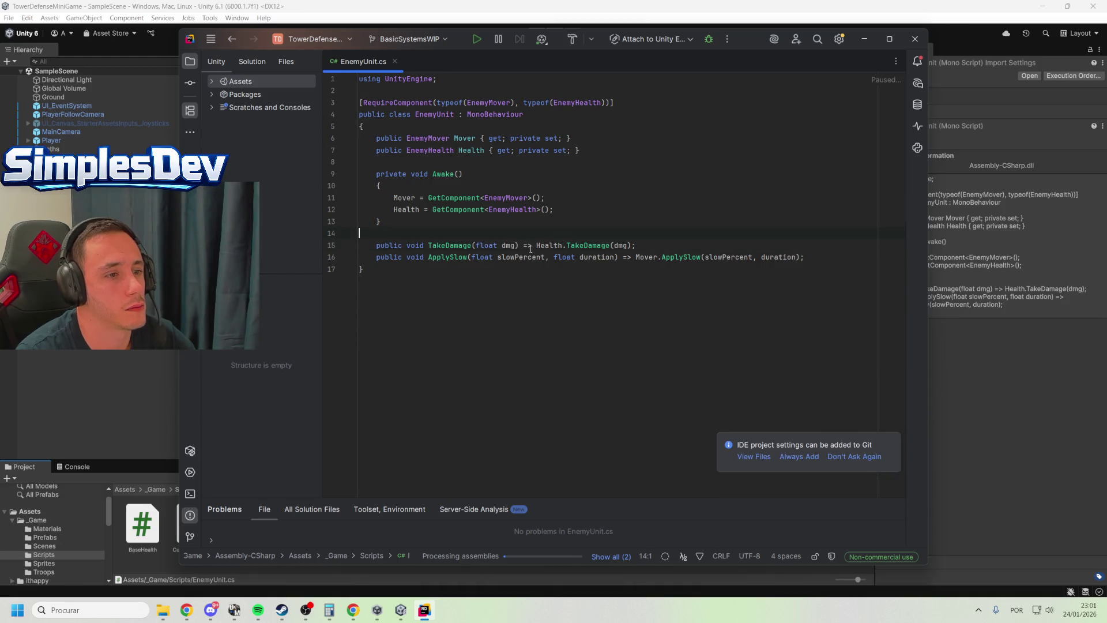
click(704, 320)
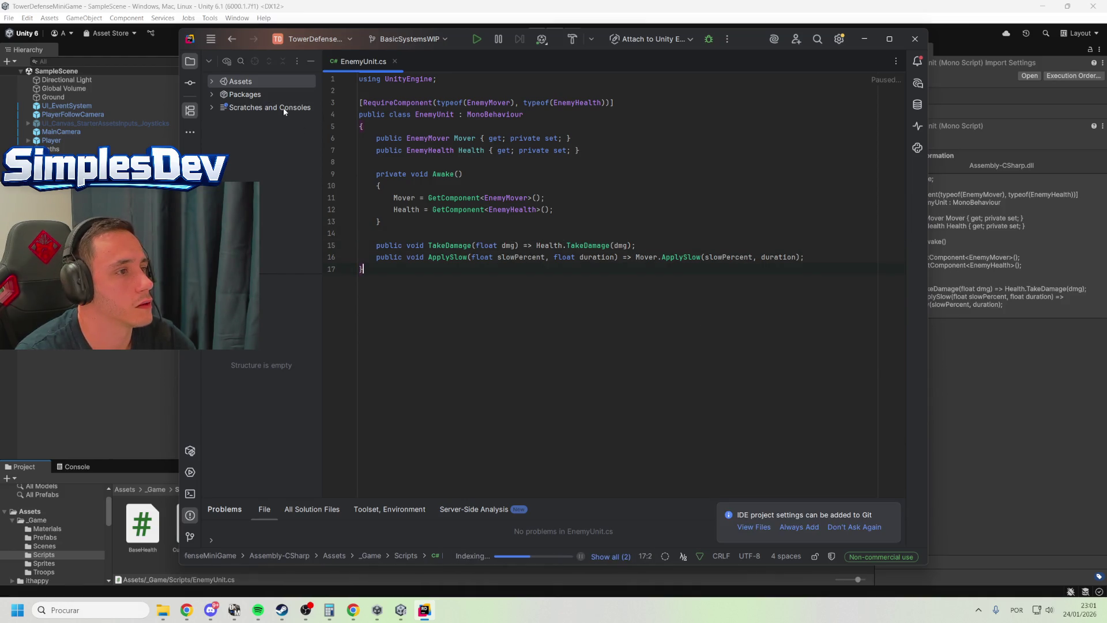
Open Tower.cs, review its Update and ApplyLevel code, and select the whole script
click(255, 60)
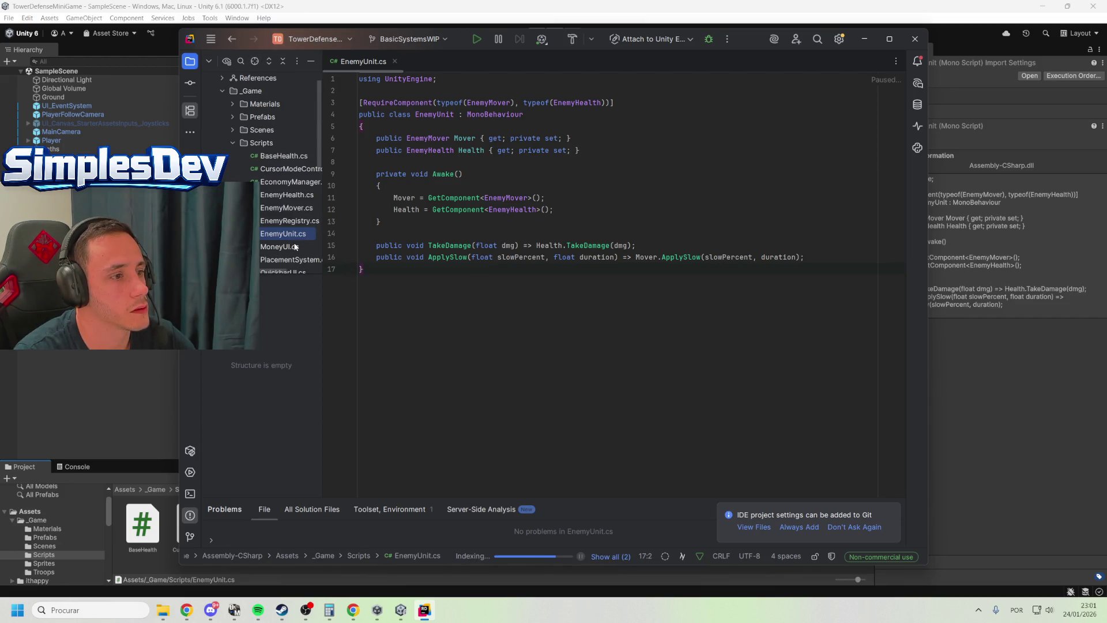
scroll(294, 247, down, 3)
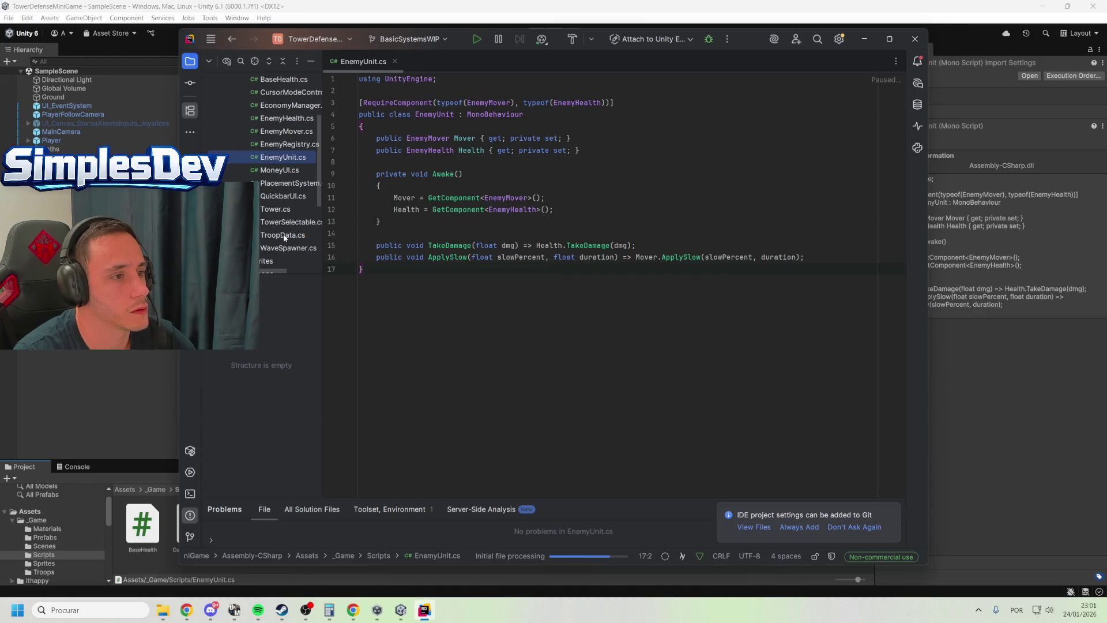
double_click(275, 210)
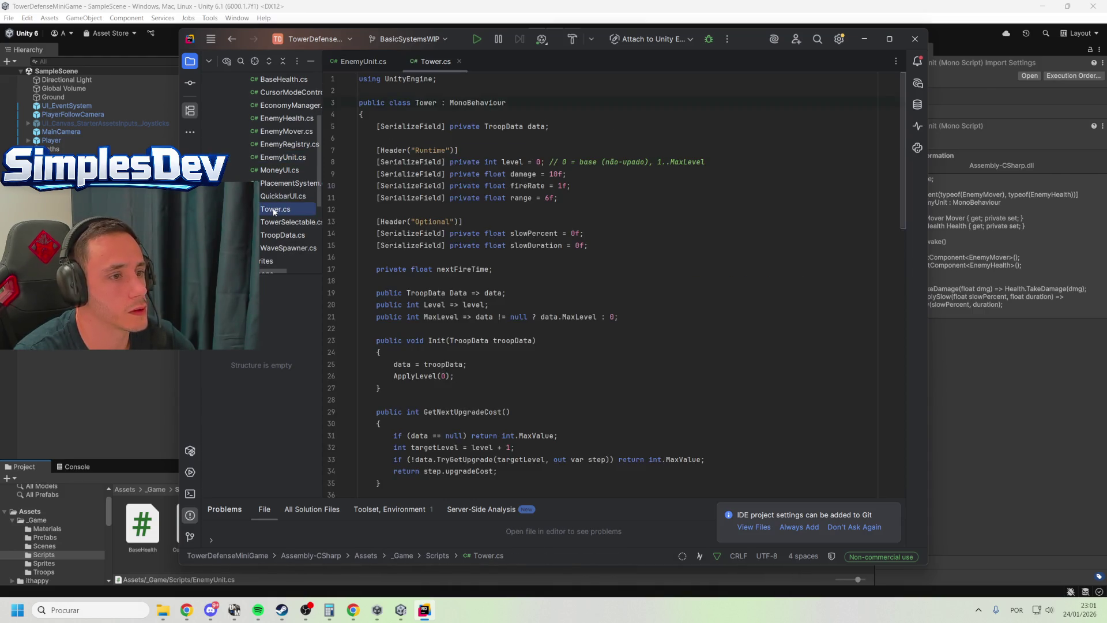
scroll(446, 266, down, 10)
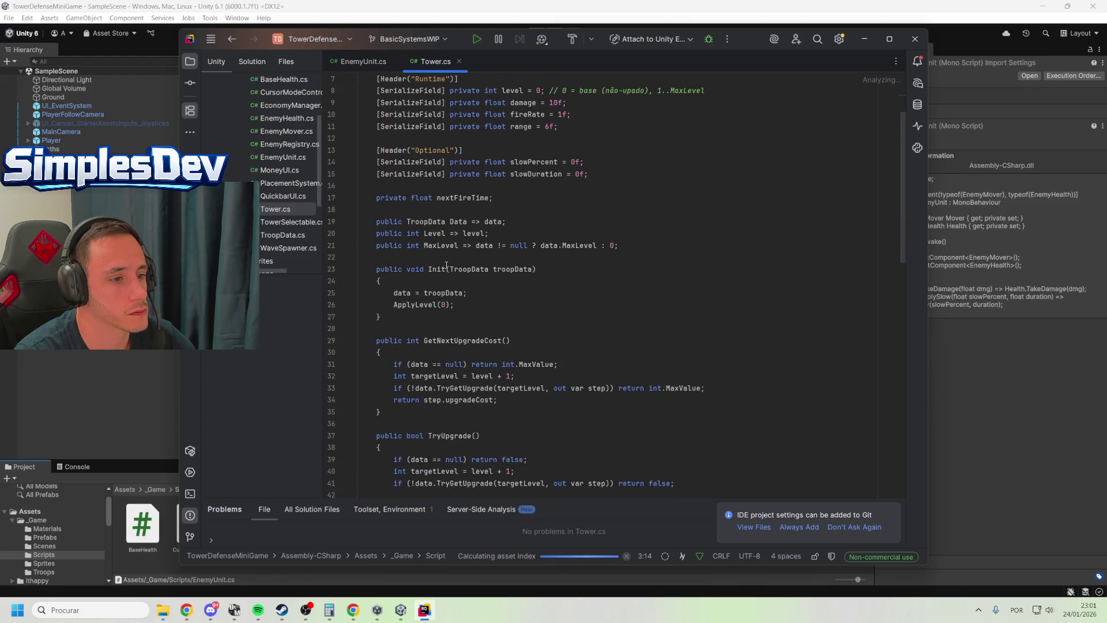
scroll(489, 290, down, 3)
scroll(468, 397, down, 7)
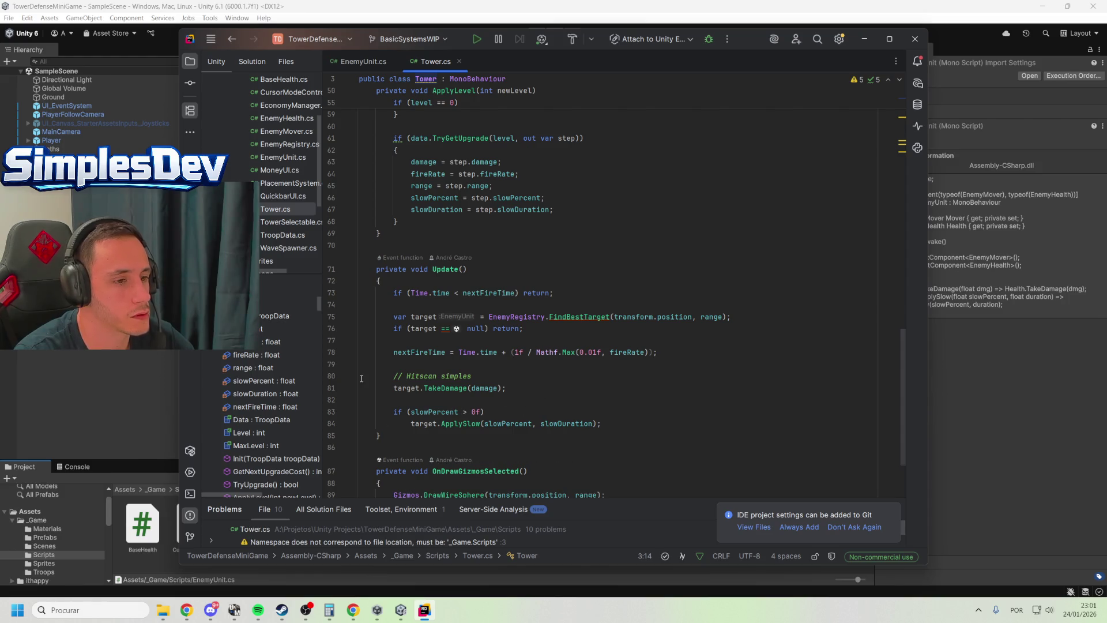
click(507, 399)
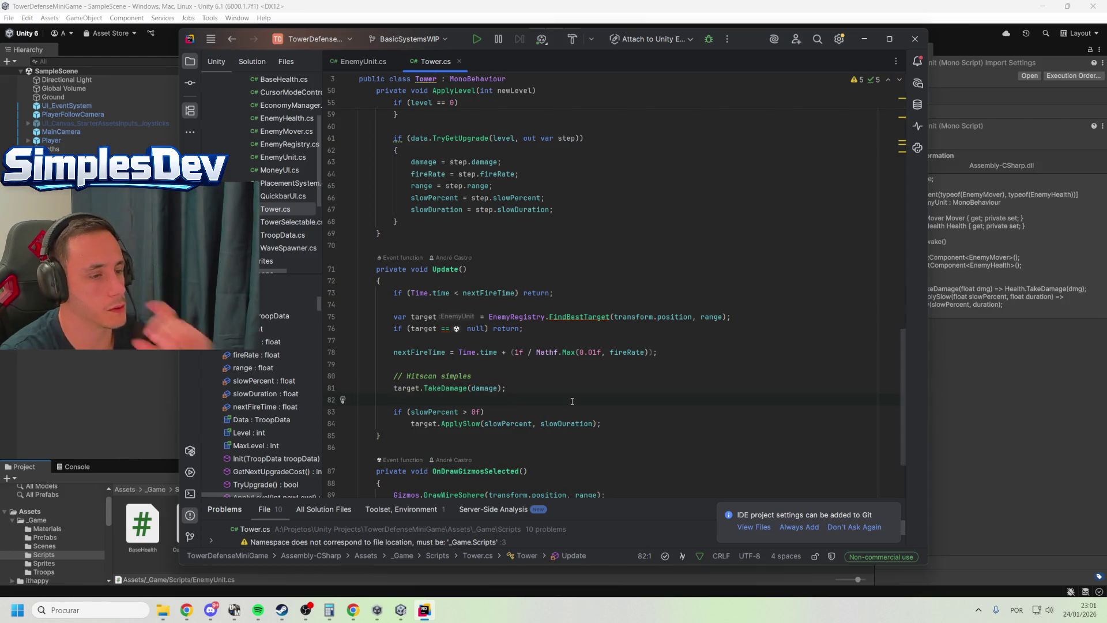
click(593, 225)
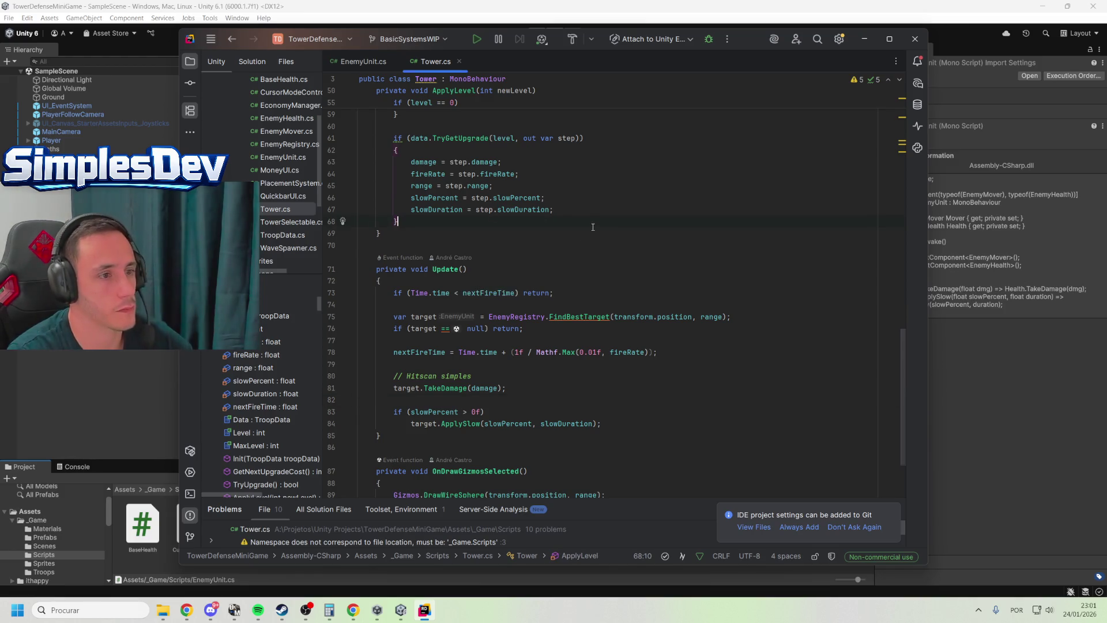
key(ctrl+a)
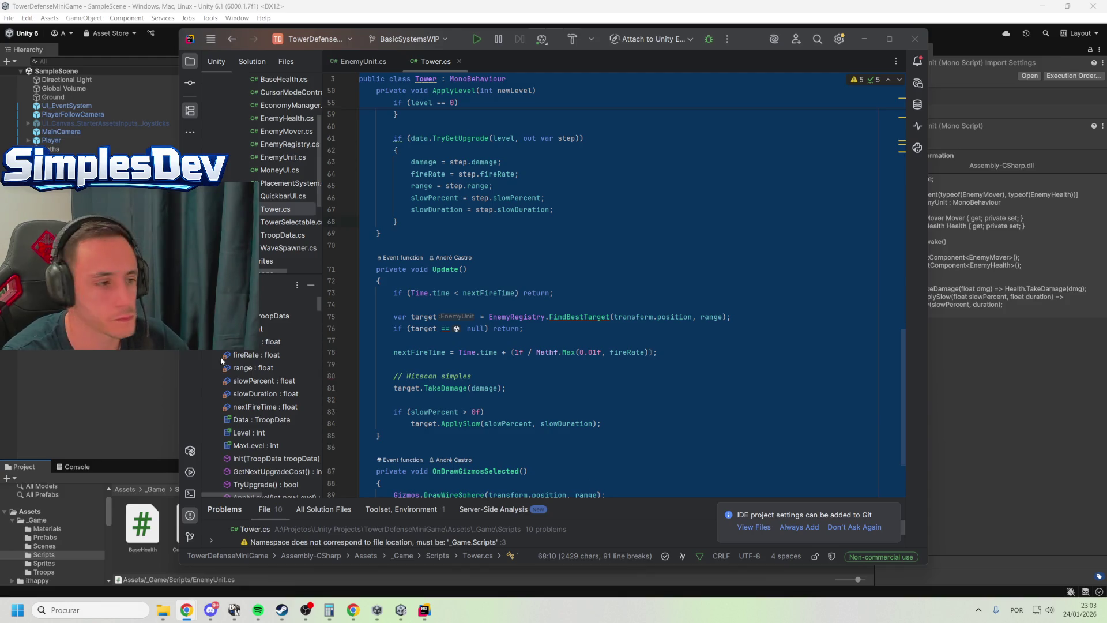
key(alt+Tab)
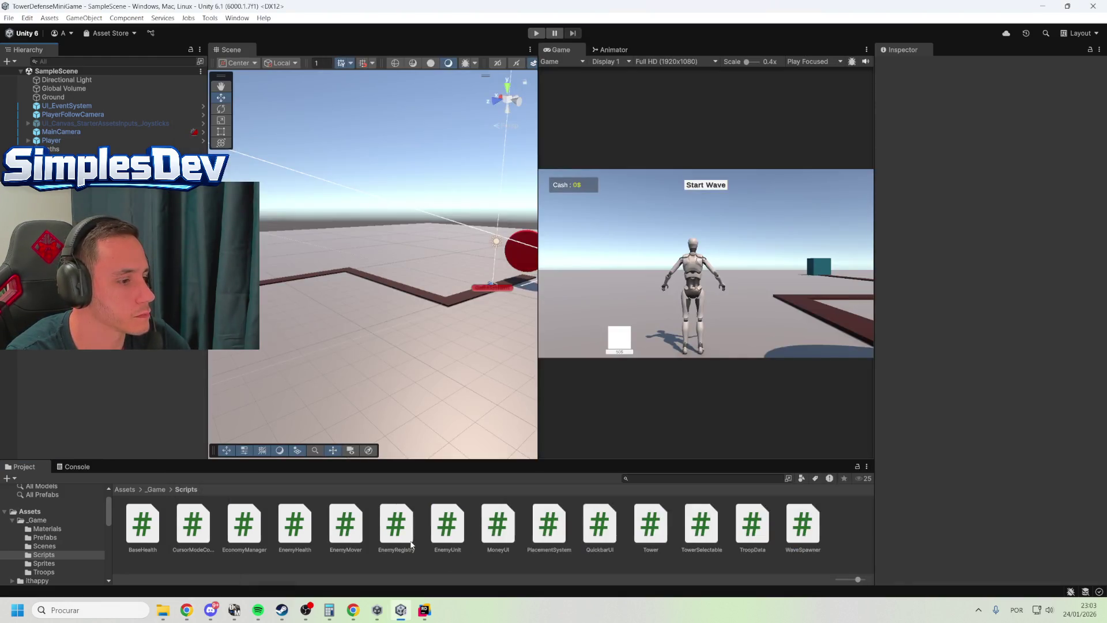
Create a MonoBehaviour script named Projectile in the Scripts folder
right_click(850, 529)
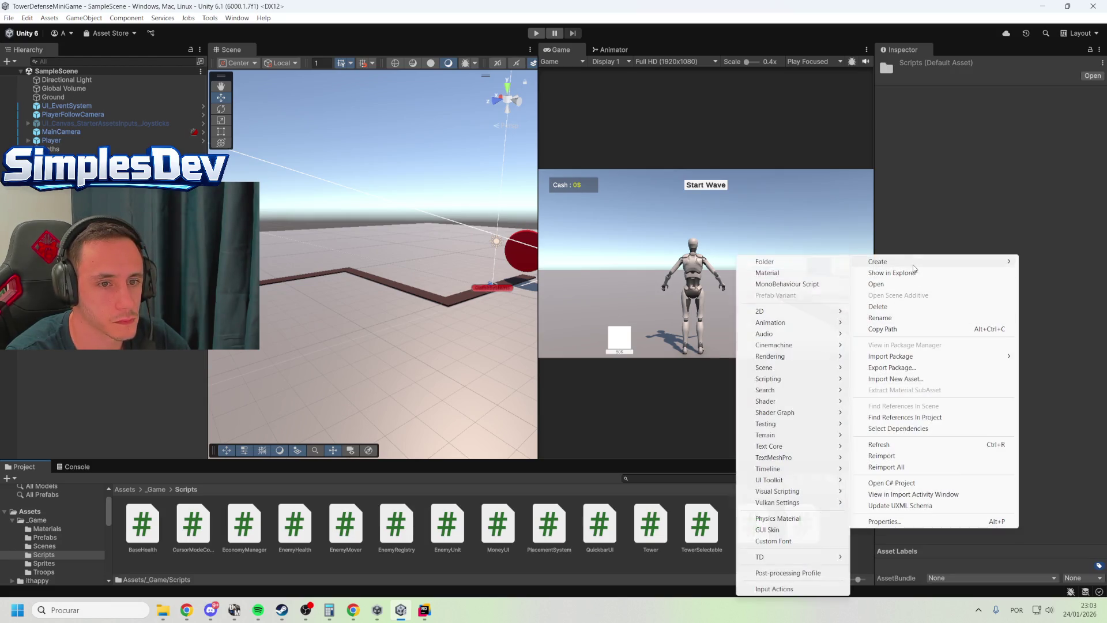
mouse_move(875, 262)
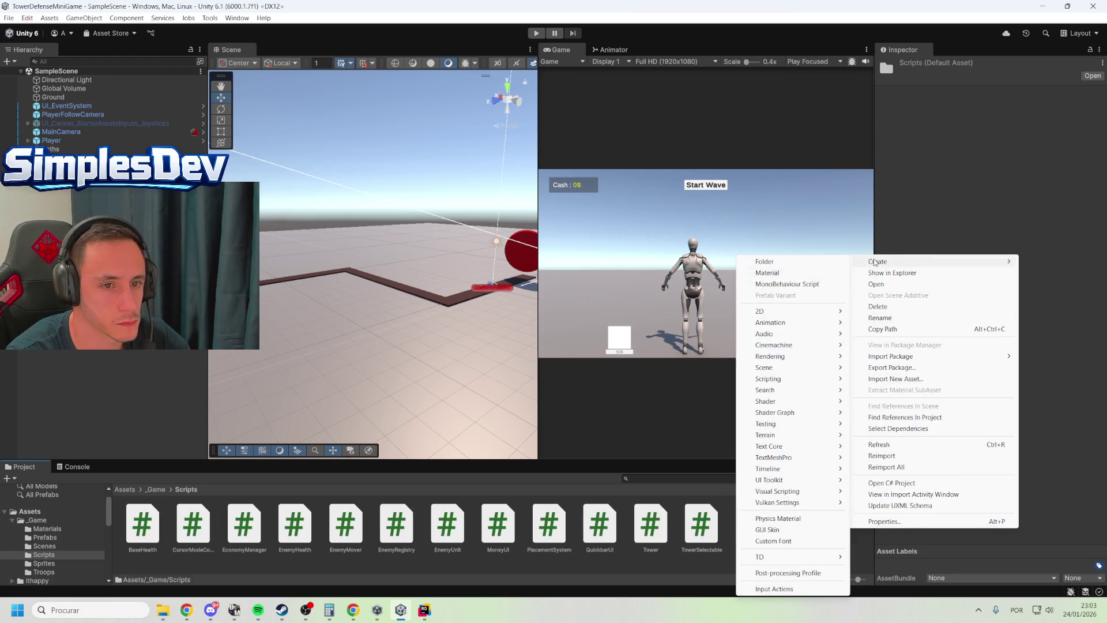
click(811, 285)
text(Projectile)
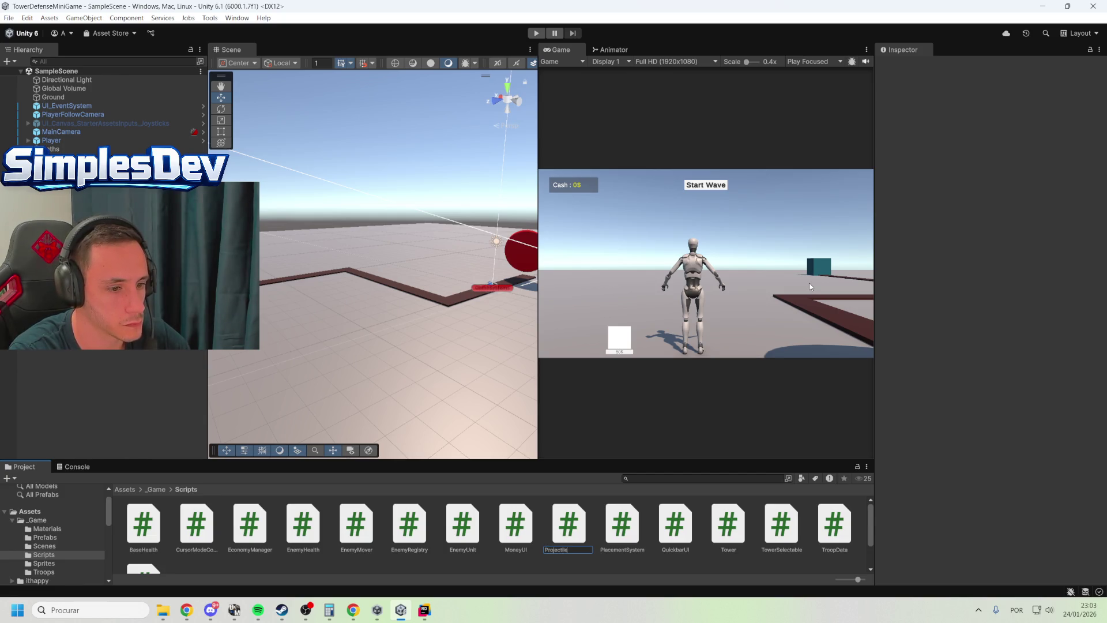
key(Return)
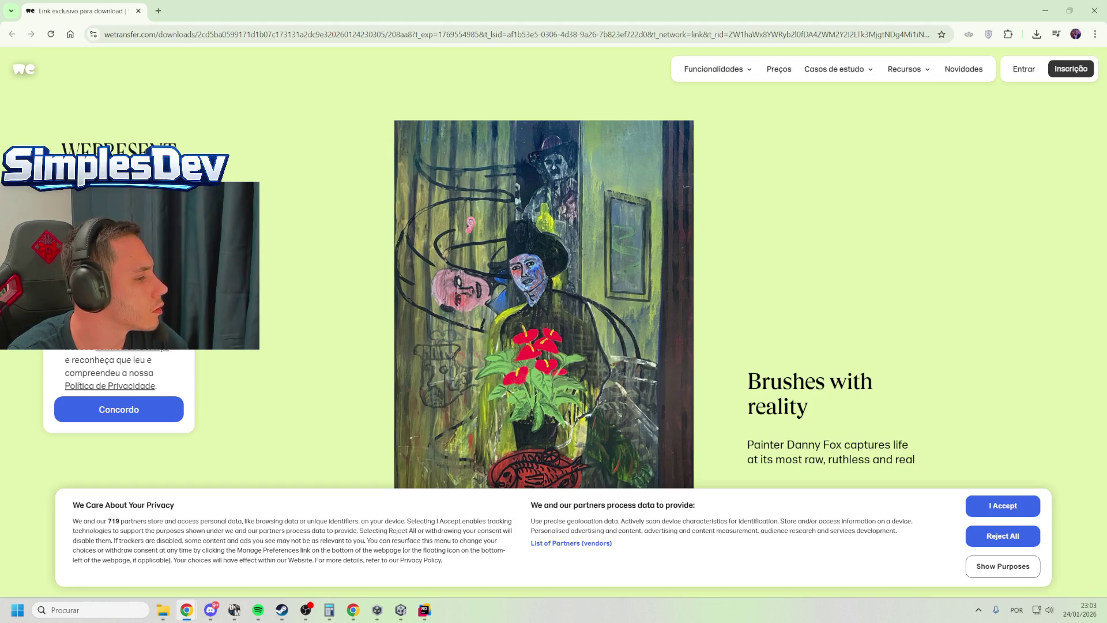
Accept the WeTransfer terms and privacy notice, then play the rig test video fullscreen
click(99, 420)
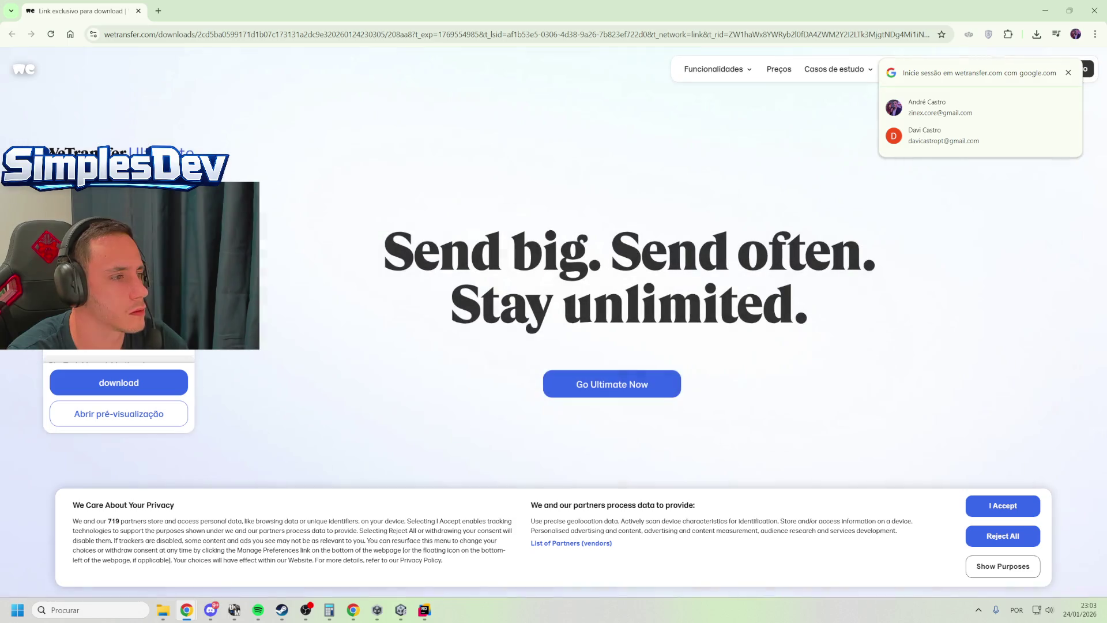
click(99, 414)
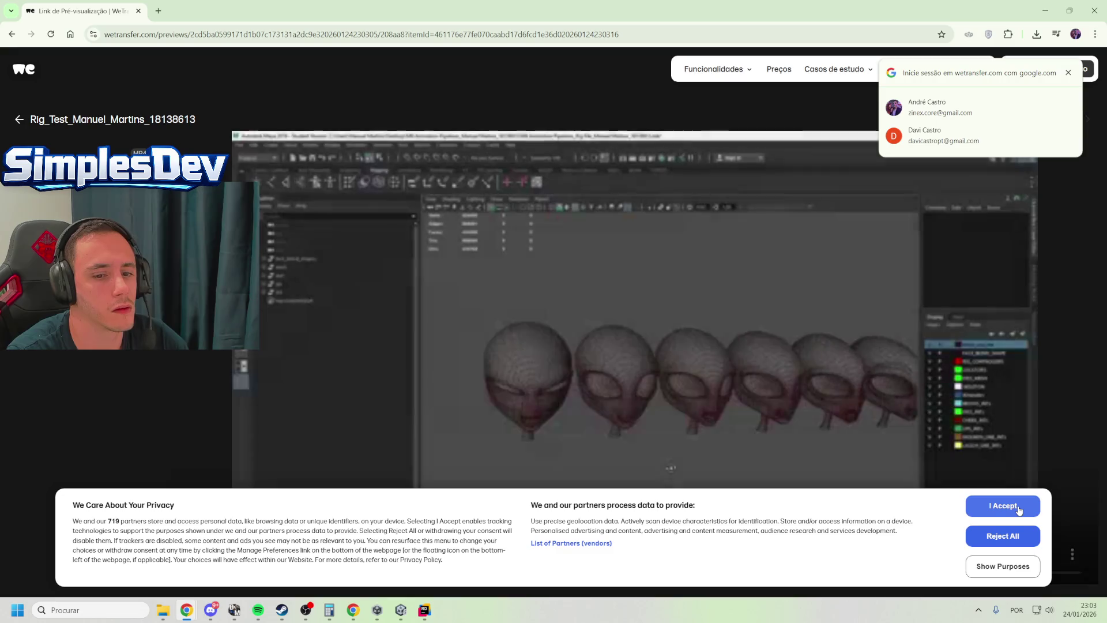
click(1016, 506)
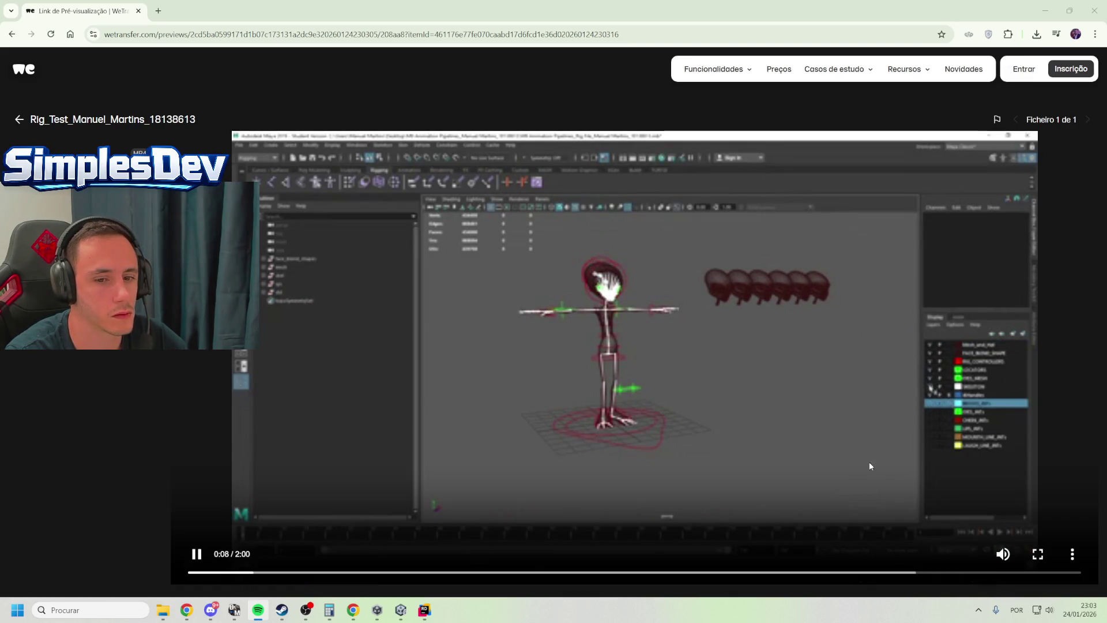
click(1050, 556)
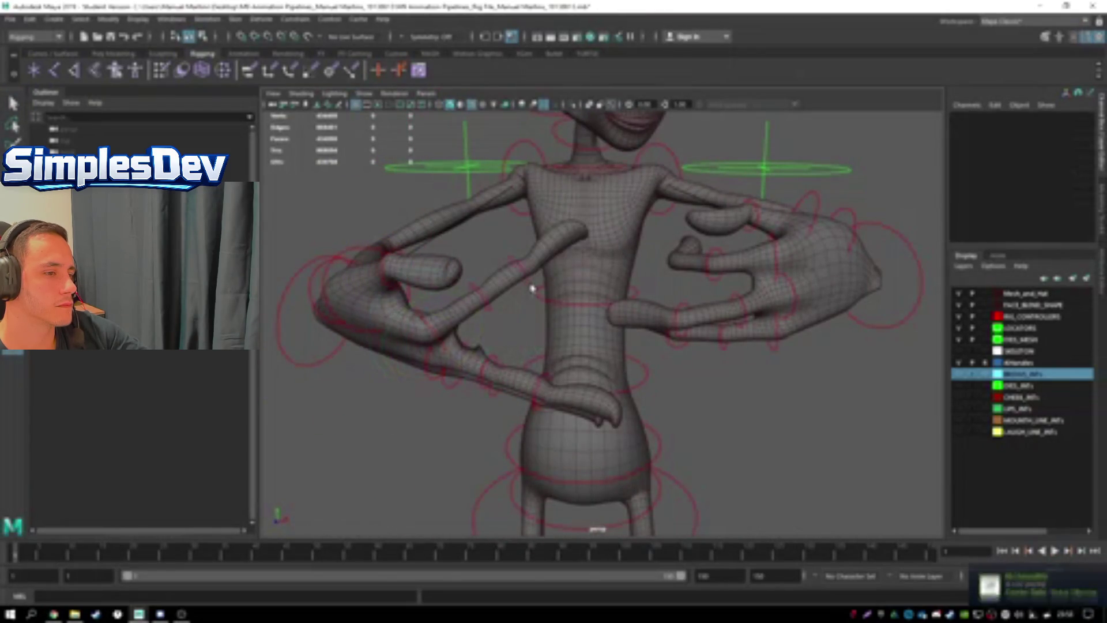
Pause the rig test video at 1:54 and exit fullscreen
mouse_move(963, 432)
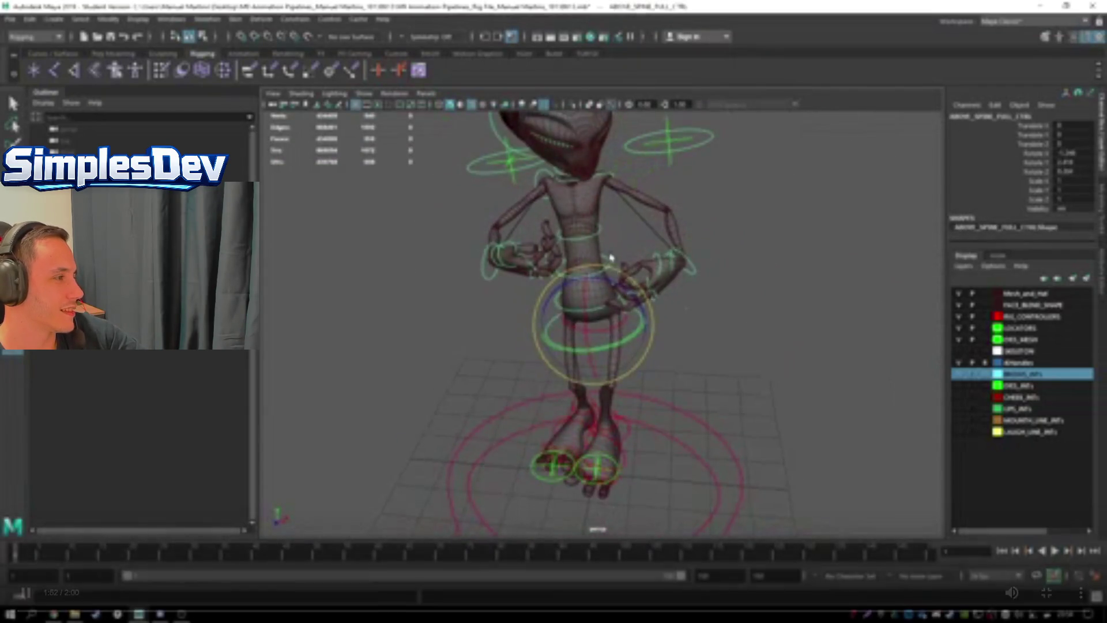
click(727, 249)
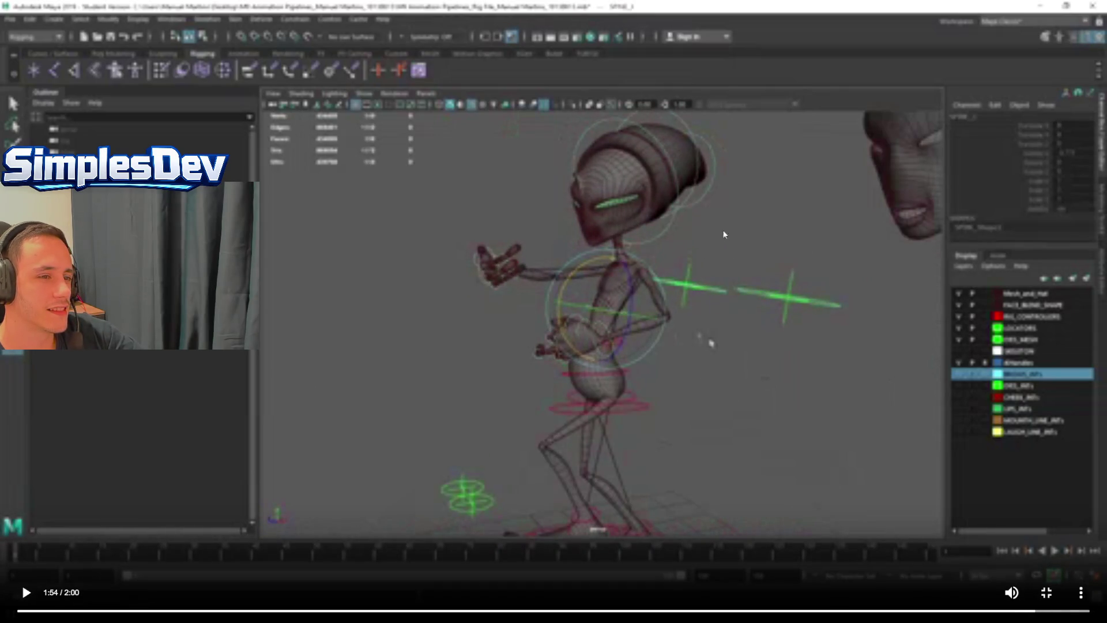
key(Escape)
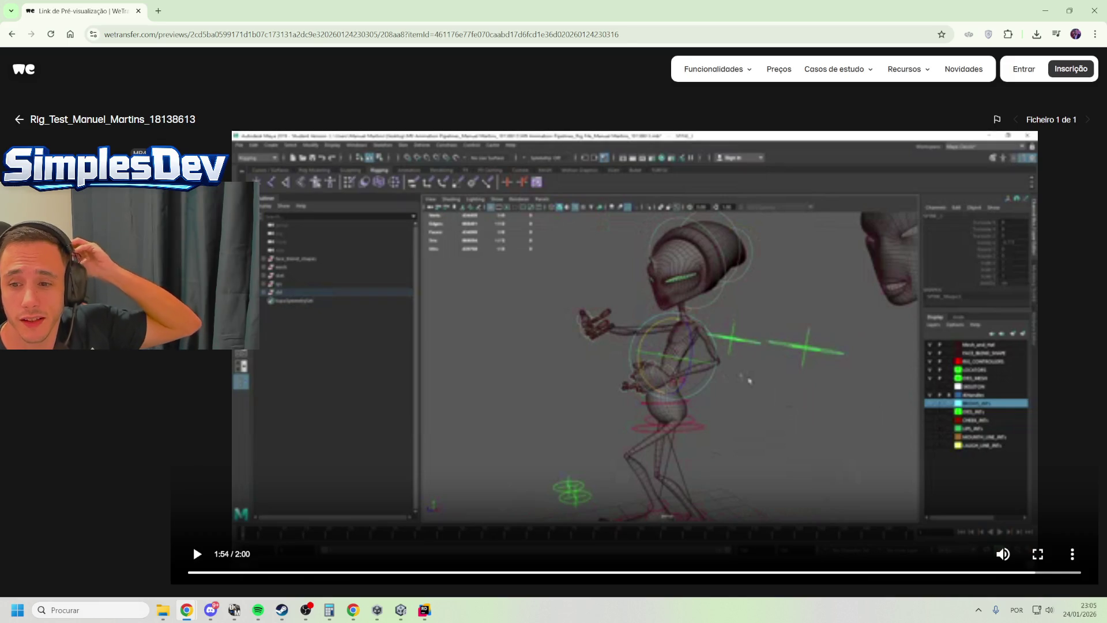
key(alt+Tab)
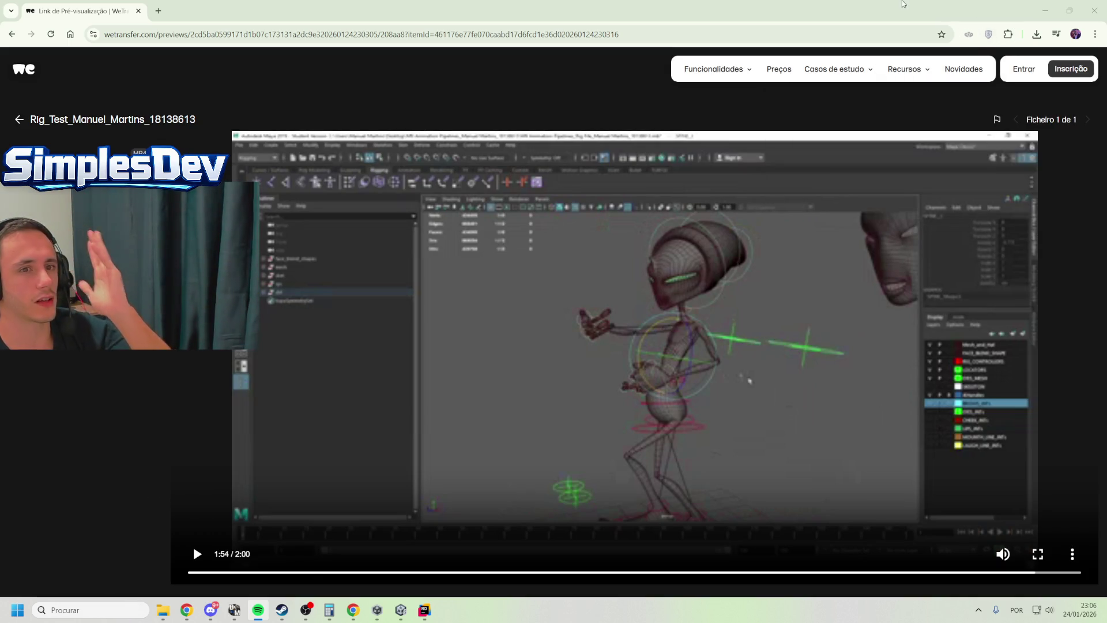
mouse_move(905, 71)
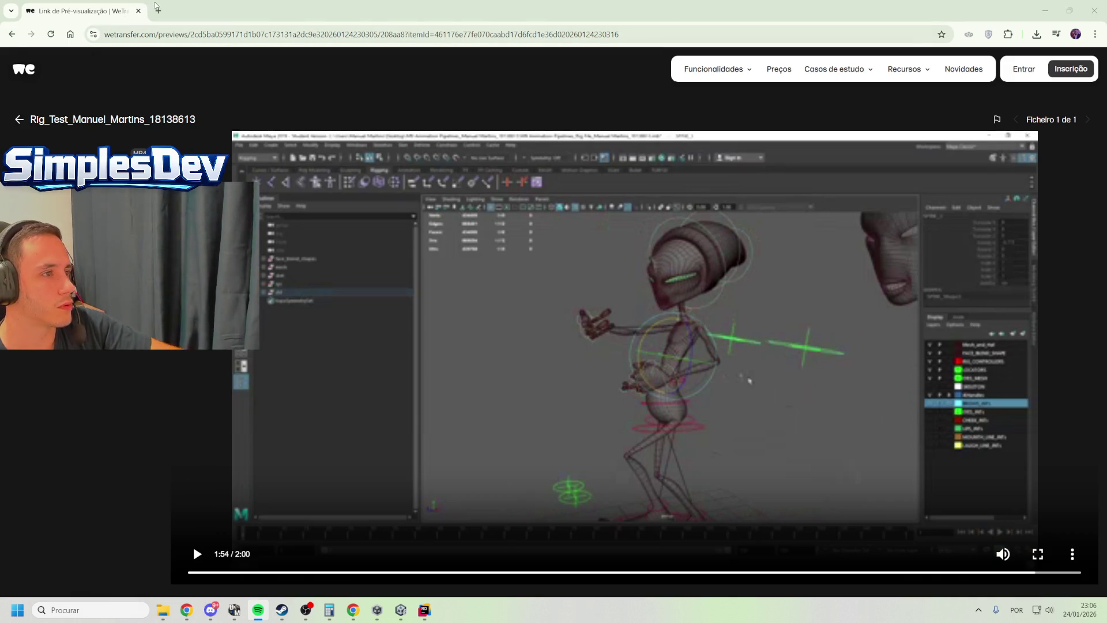
click(158, 11)
Search Google for 'wild casino symbol' and show image results
text(wild casino)
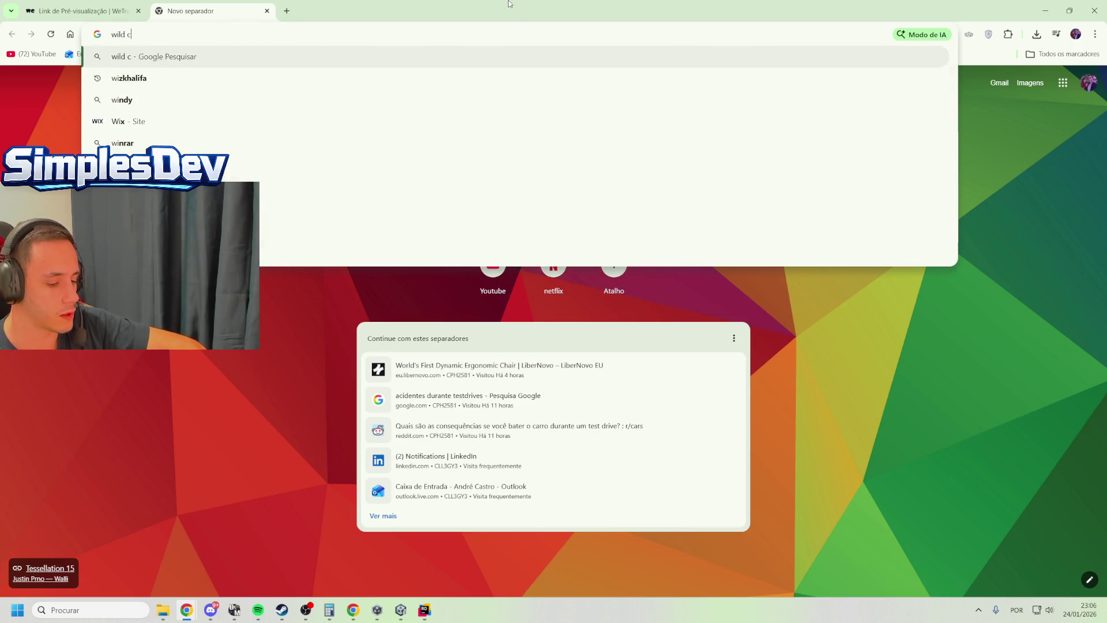
key(Return)
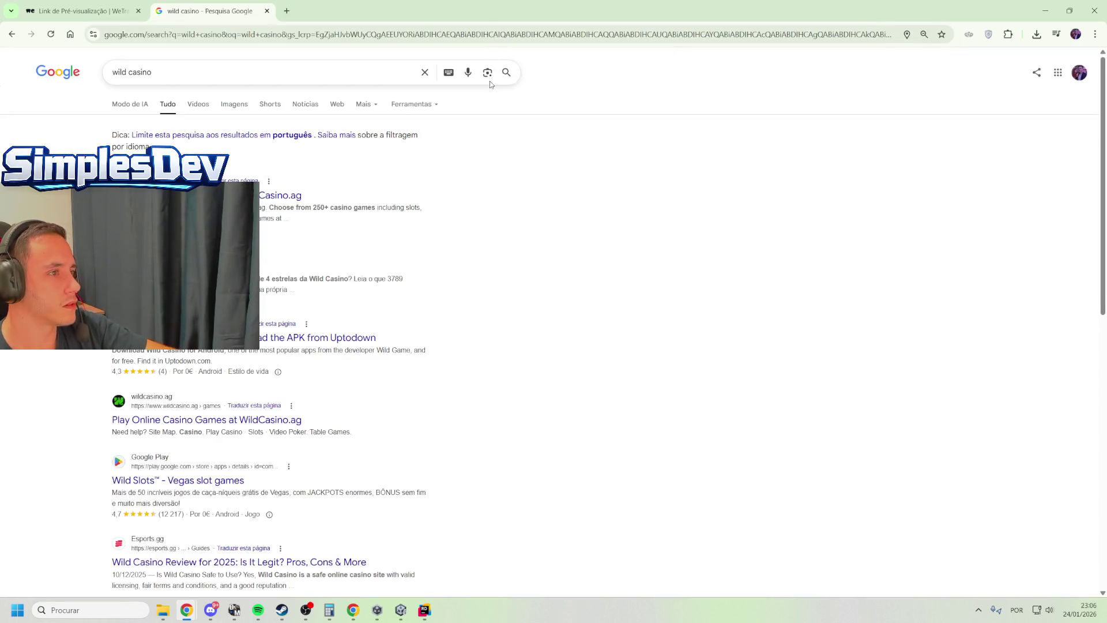
click(296, 73)
text(symbol)
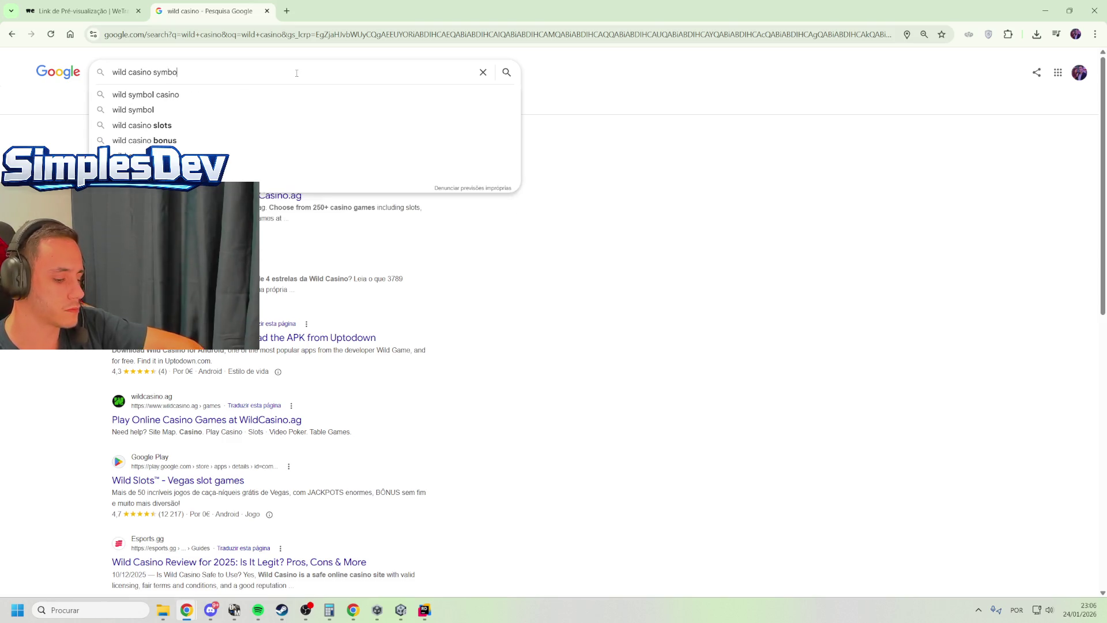
key(Return)
click(200, 104)
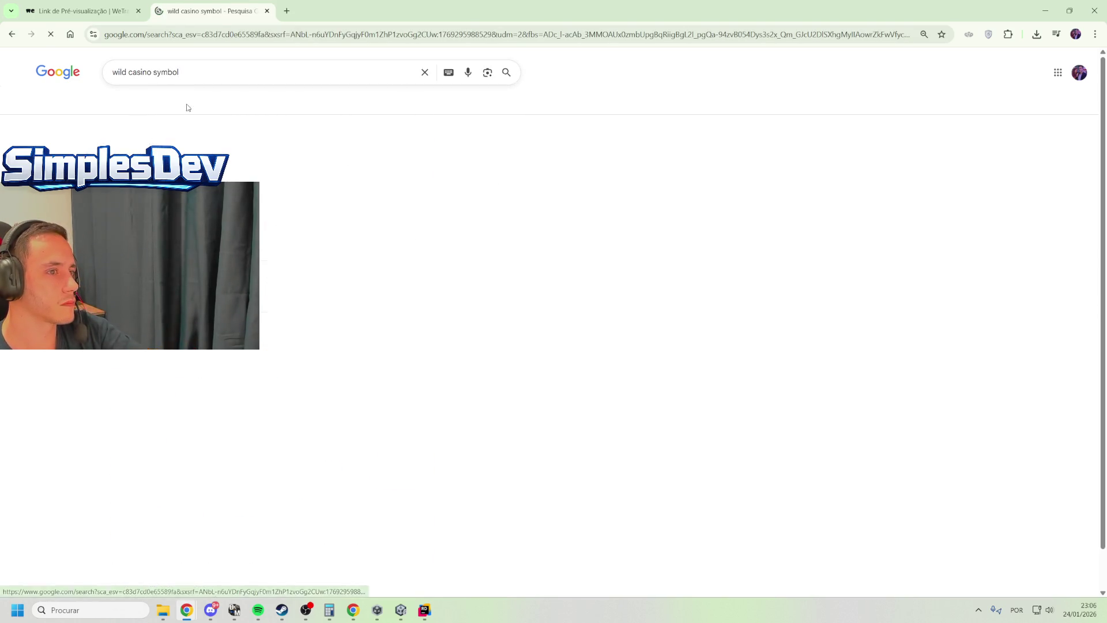
Preview the Vecteezy, SeaArt AI and Gambl Wild symbol images, then scroll the grid
scroll(423, 372, down, 2)
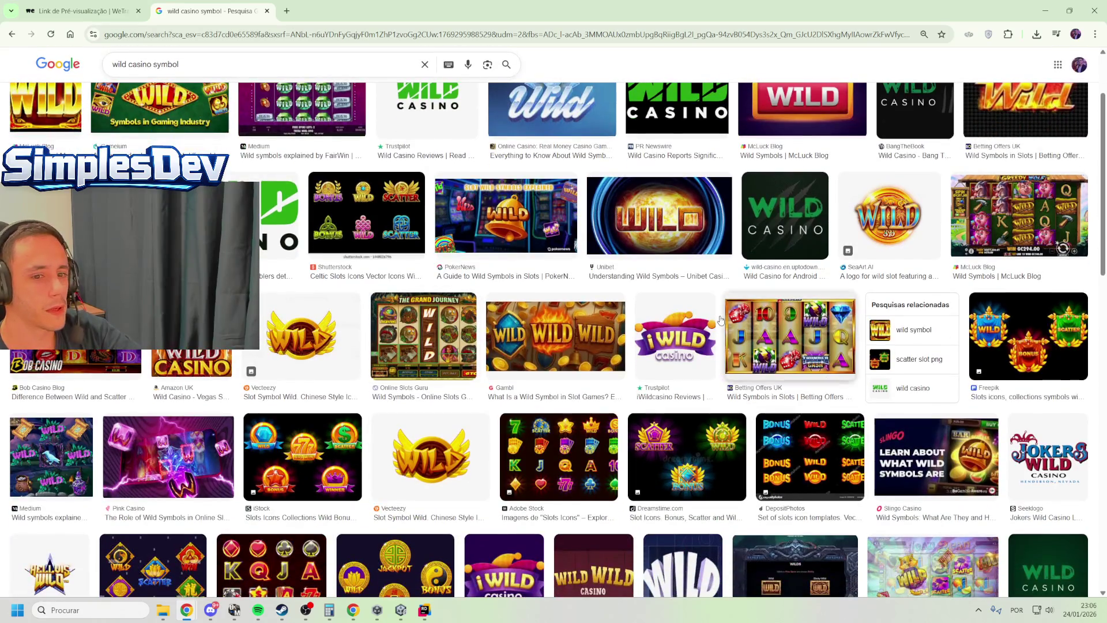
click(305, 335)
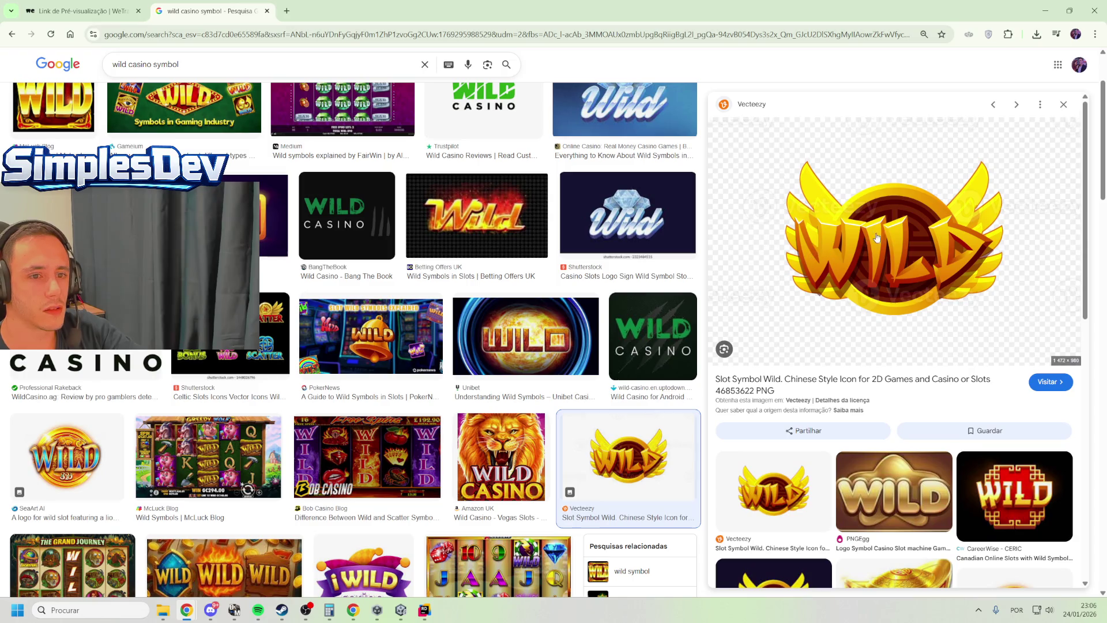
click(57, 461)
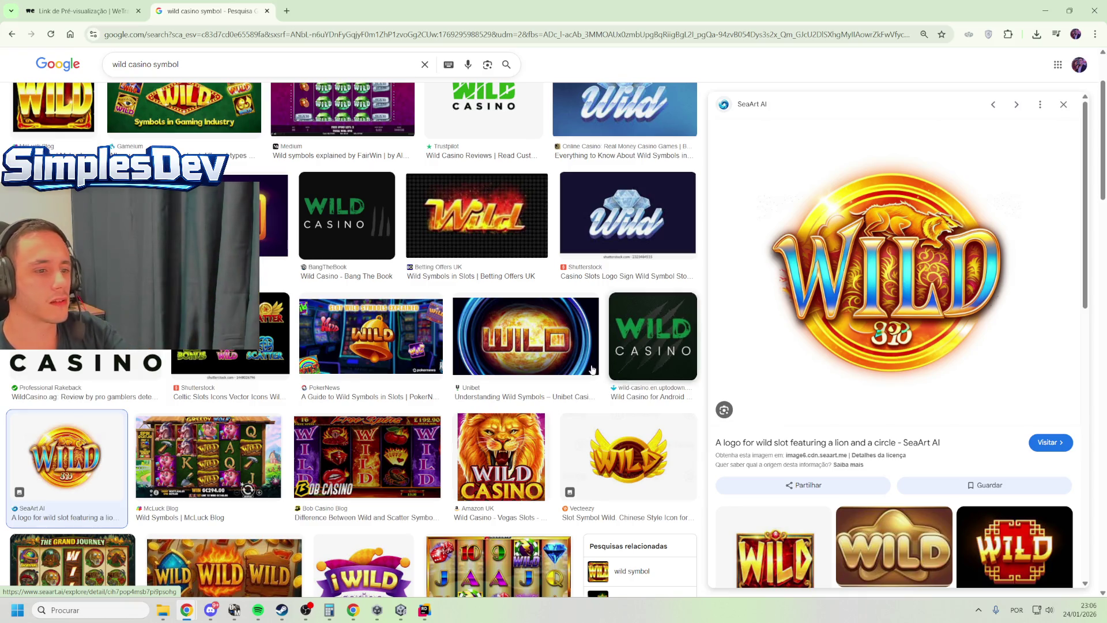
scroll(348, 341, down, 5)
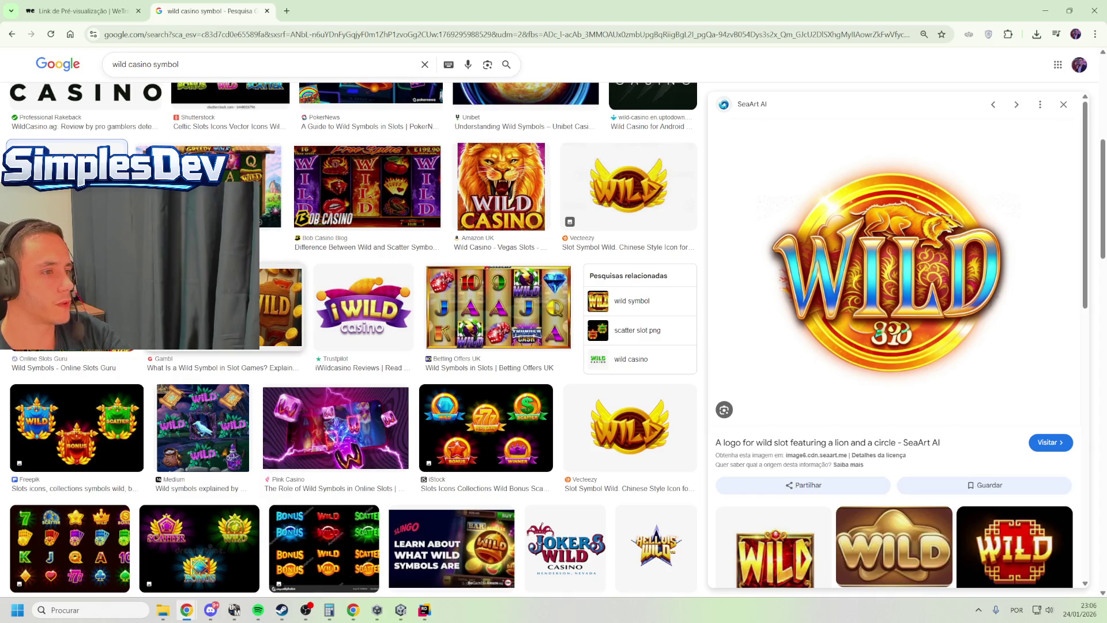
click(282, 309)
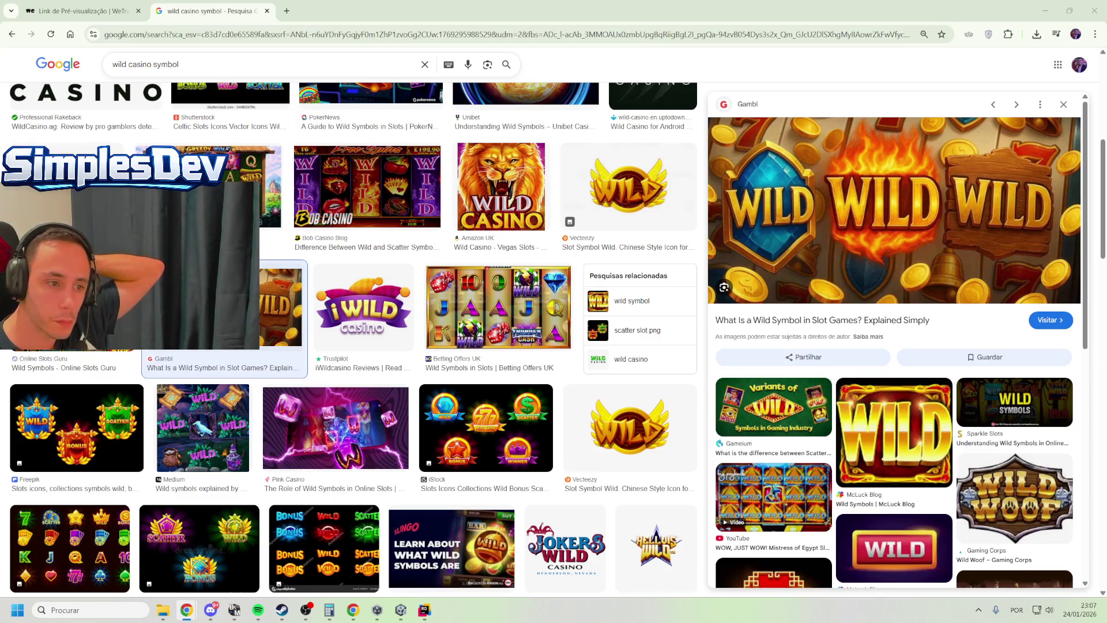
scroll(81, 350, down, 1)
scroll(82, 350, down, 2)
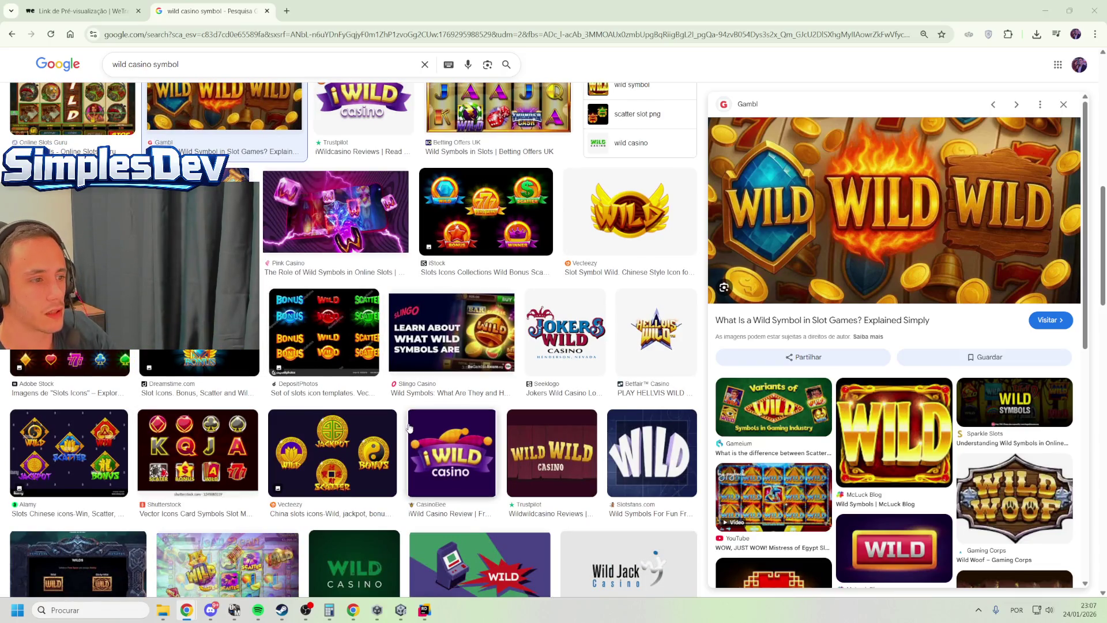
scroll(323, 392, down, 2)
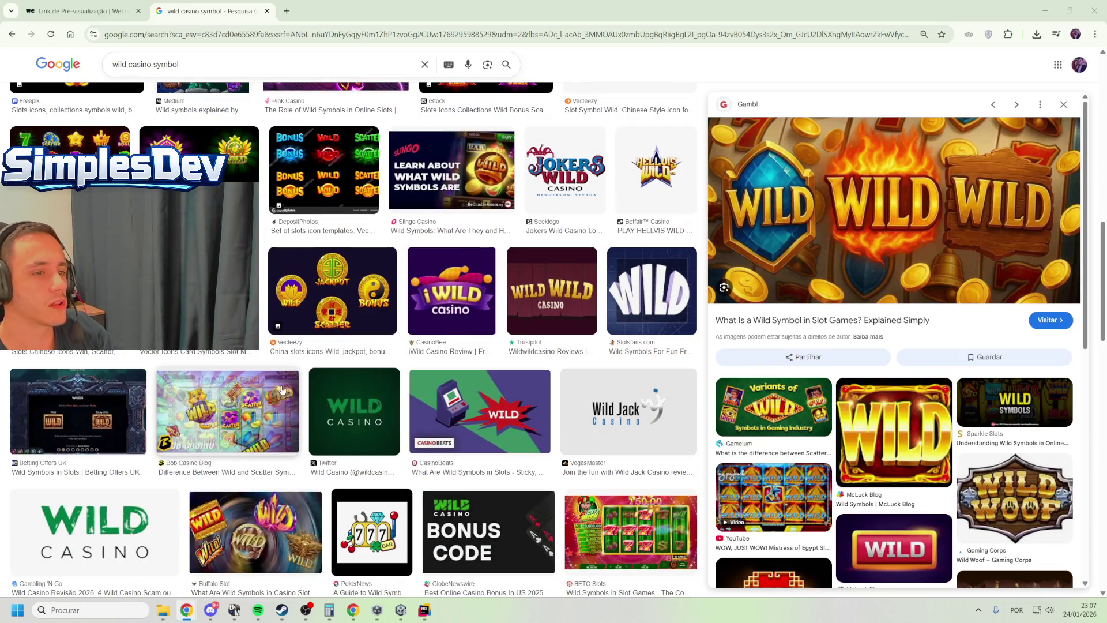
scroll(358, 392, down, 2)
scroll(394, 377, down, 2)
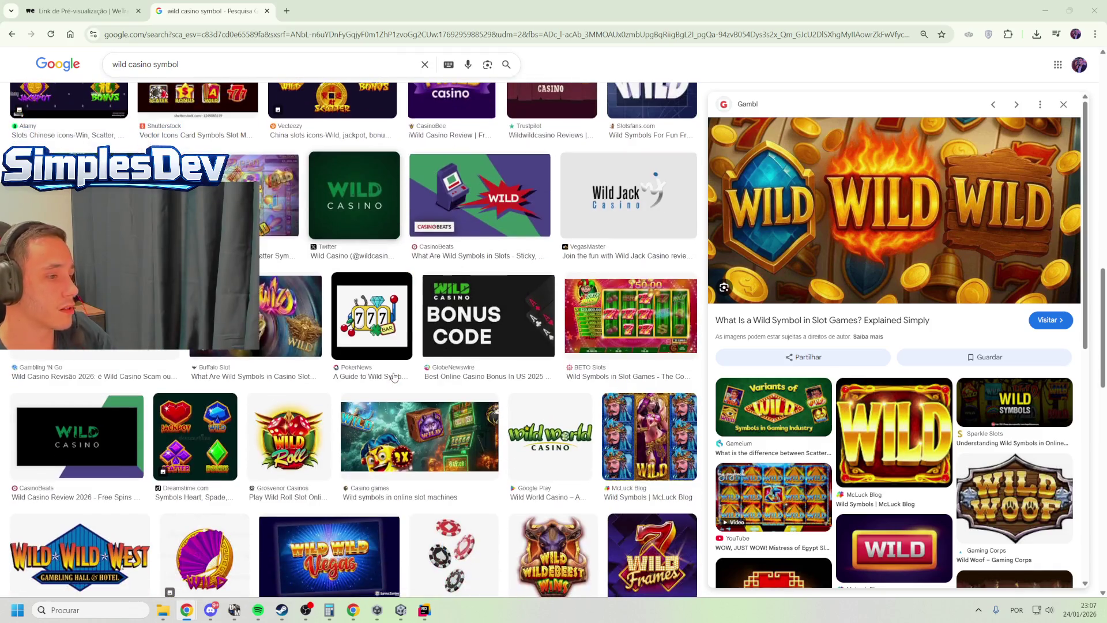
scroll(395, 378, down, 6)
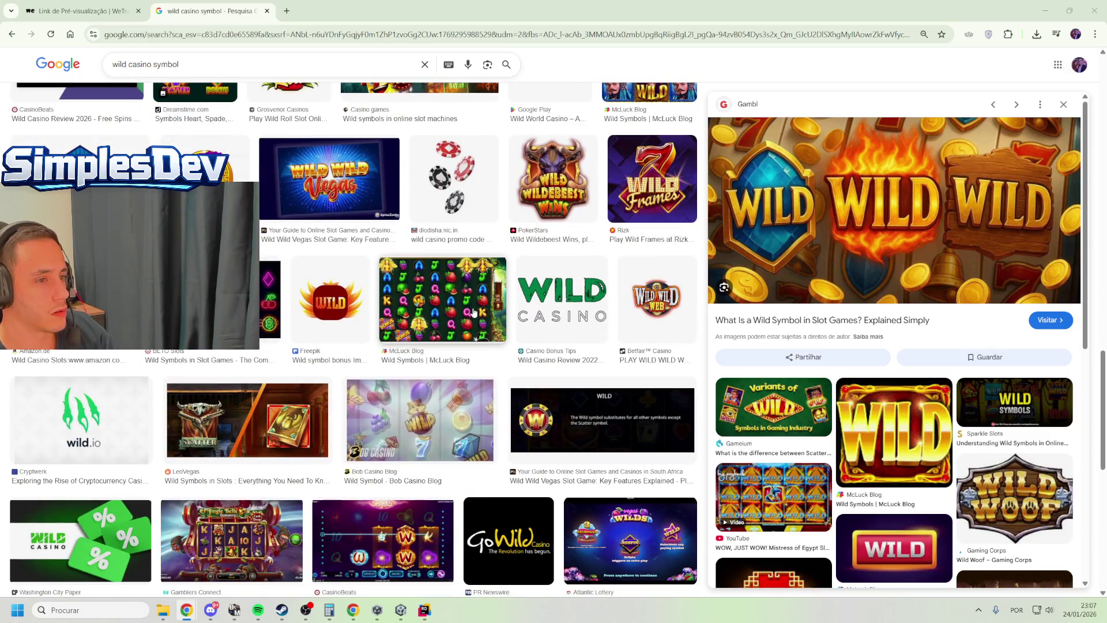
Preview the McLuck Blog slot image, close Chrome, and open the Projectile script from Unity
click(473, 312)
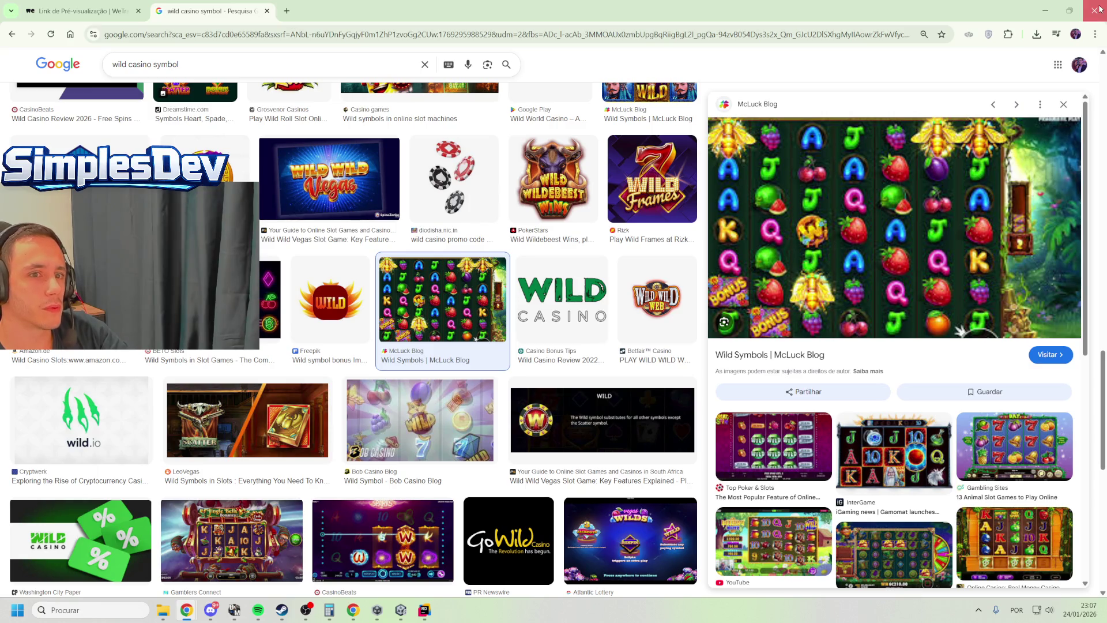
click(1100, 9)
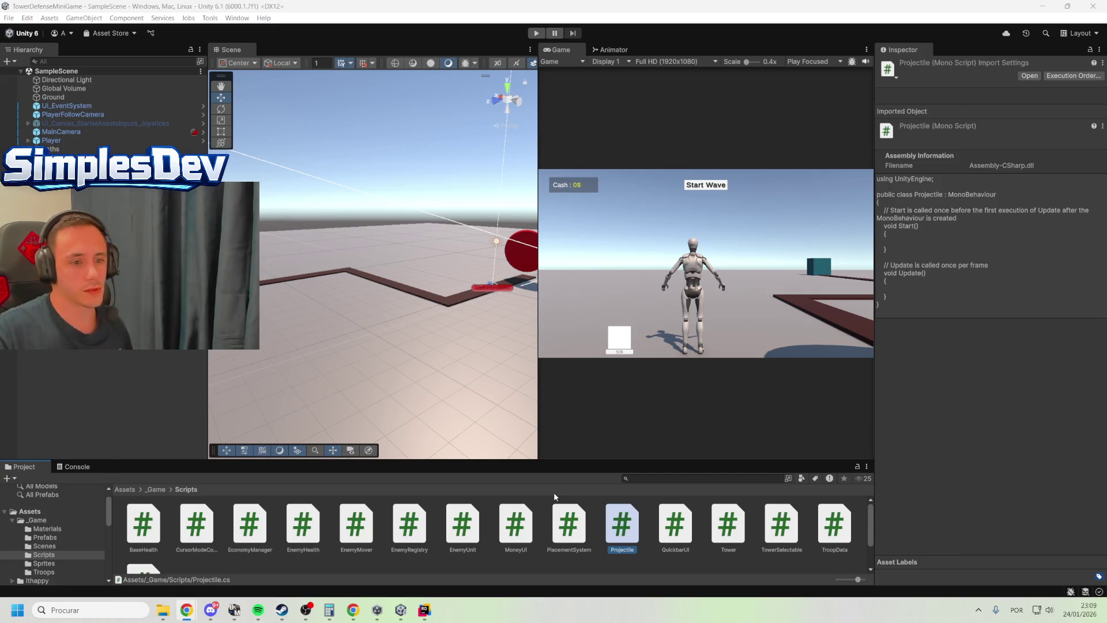
click(611, 531)
double_click(613, 530)
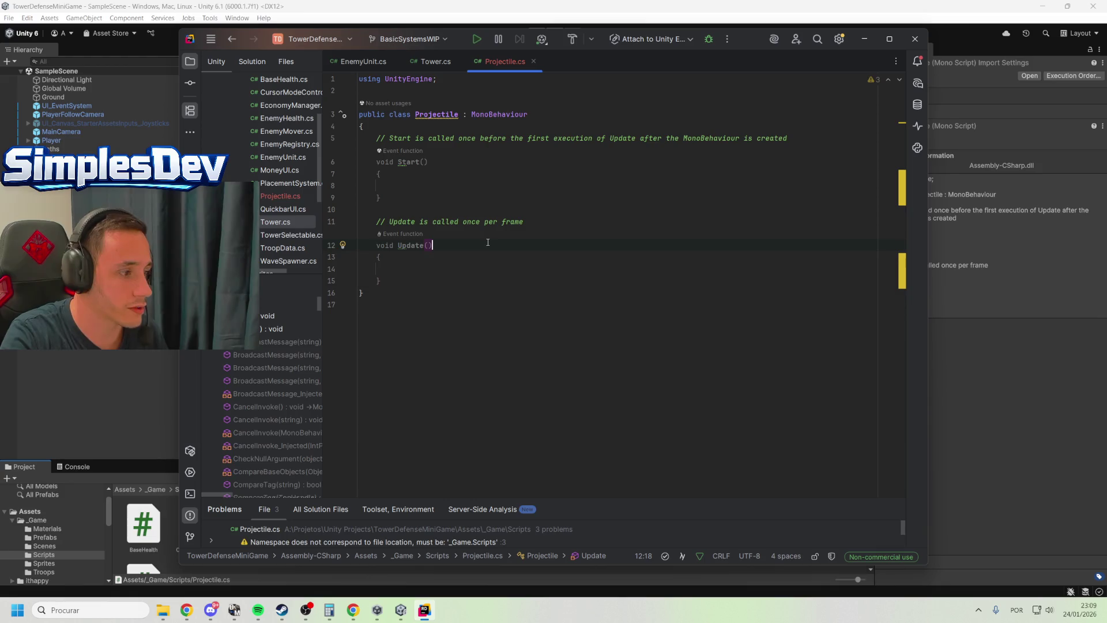
Paste the new homing, damage and slow code over Projectile.cs, then return to Unity to recompile
key(ctrl+a)
key(ctrl+v)
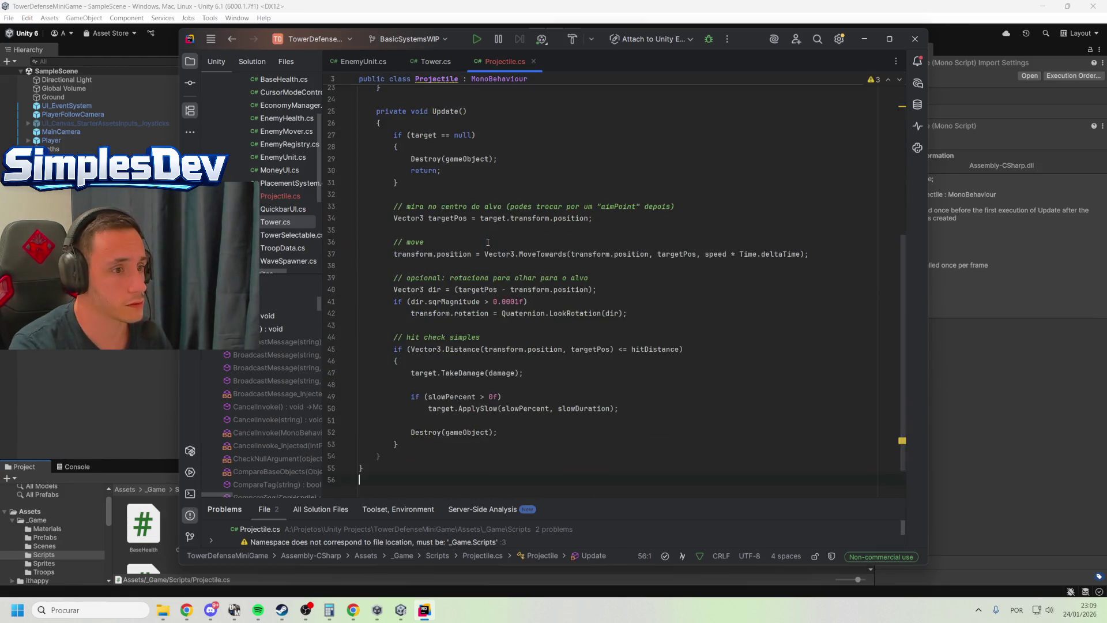
scroll(704, 293, up, 5)
scroll(703, 293, up, 3)
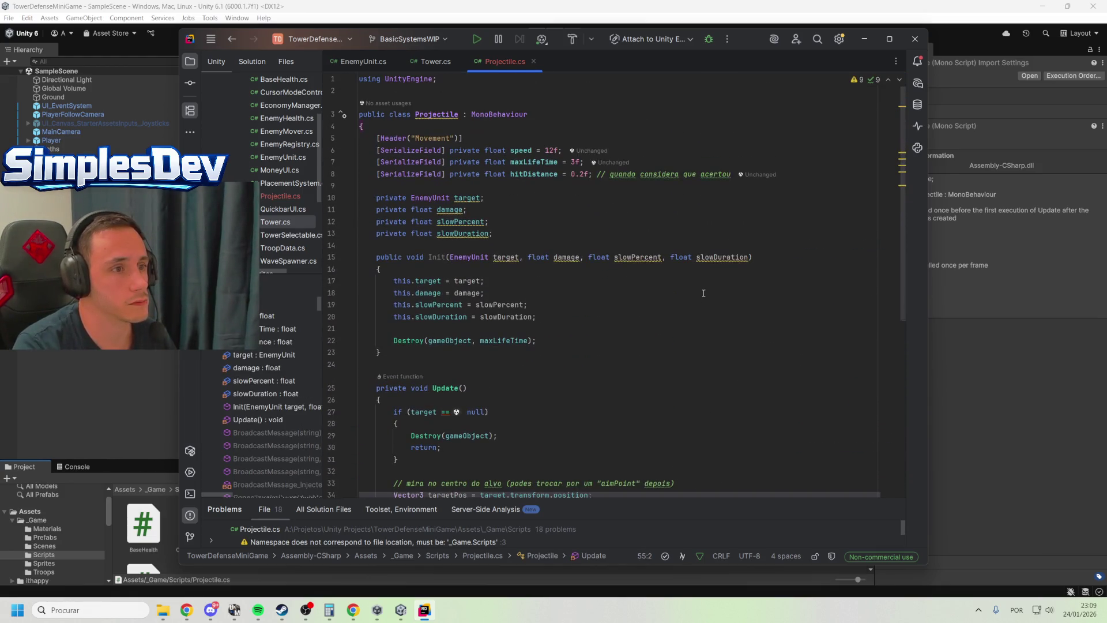
click(554, 227)
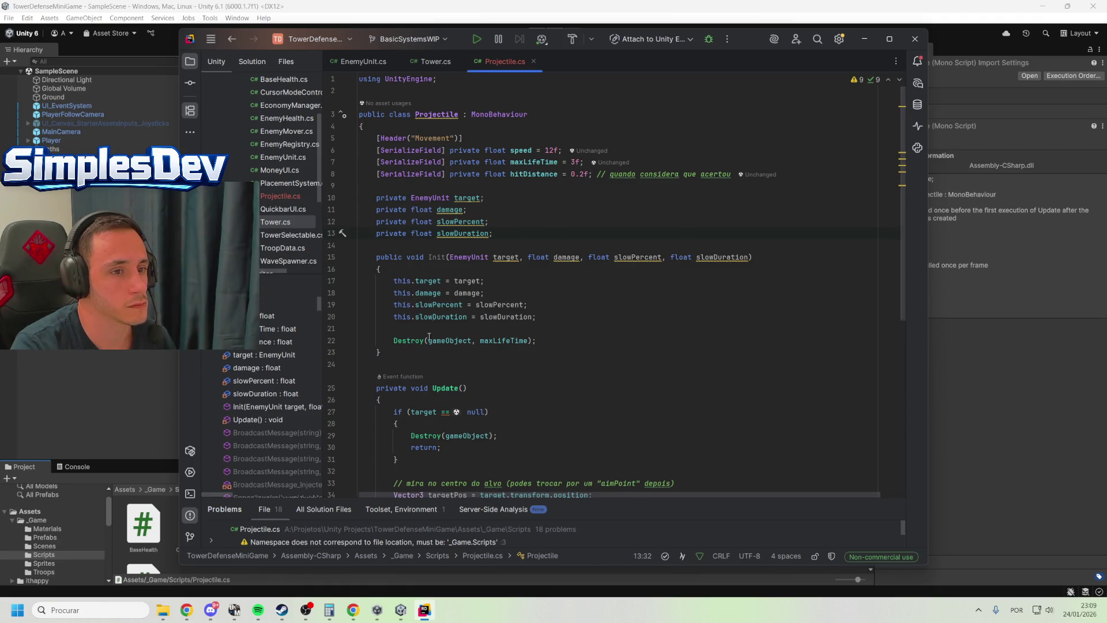
click(577, 340)
click(622, 329)
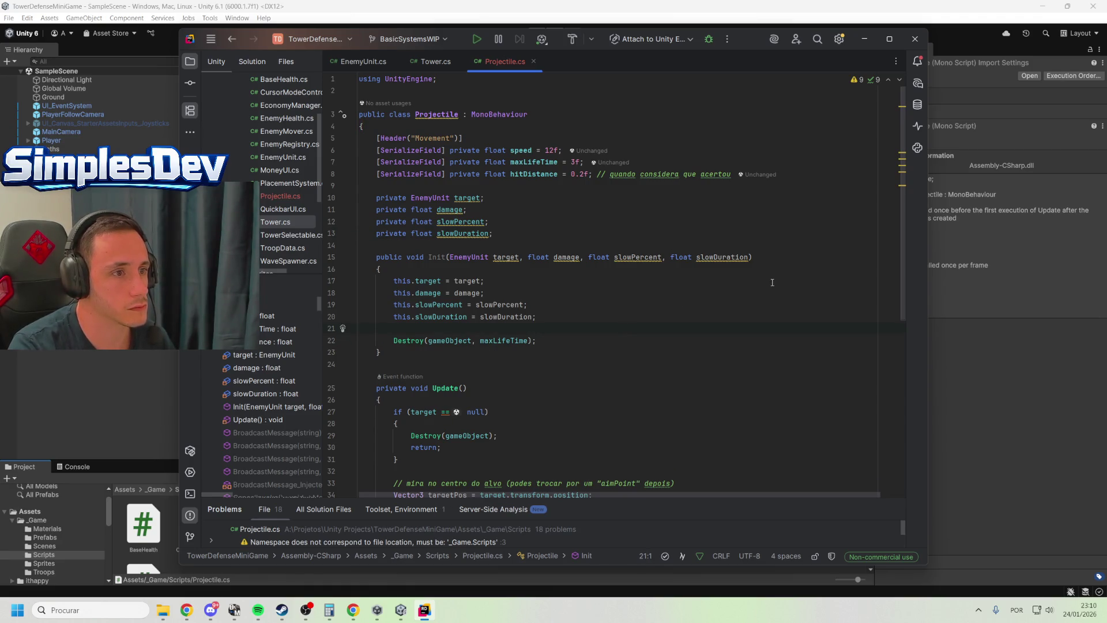
click(915, 349)
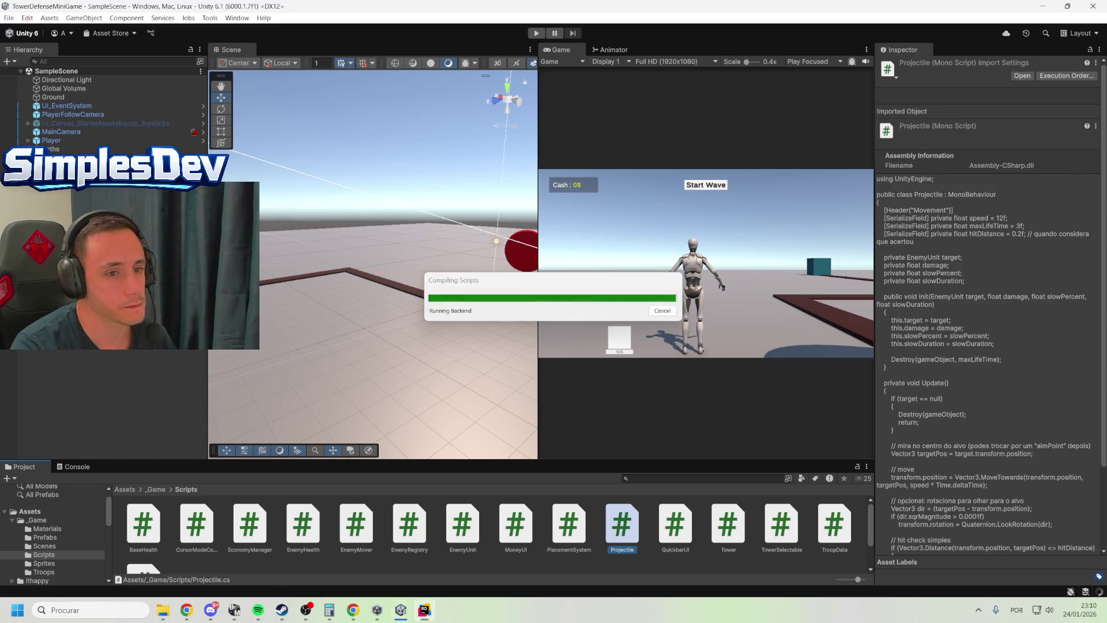
Create a 3D sphere in the Hierarchy and name it Bullet
right_click(70, 351)
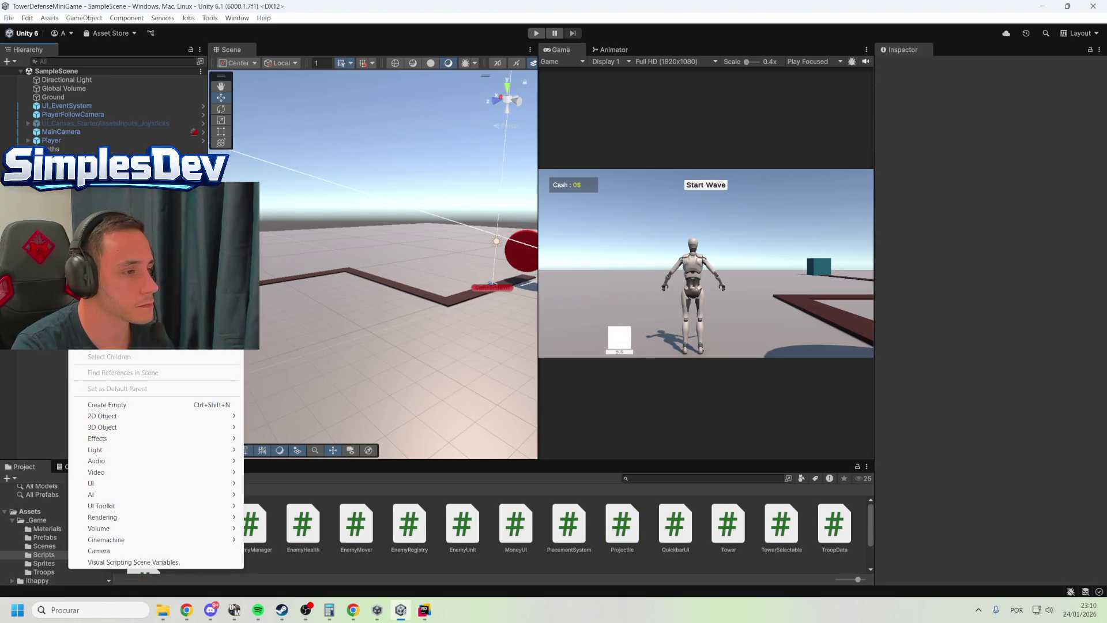
mouse_move(122, 432)
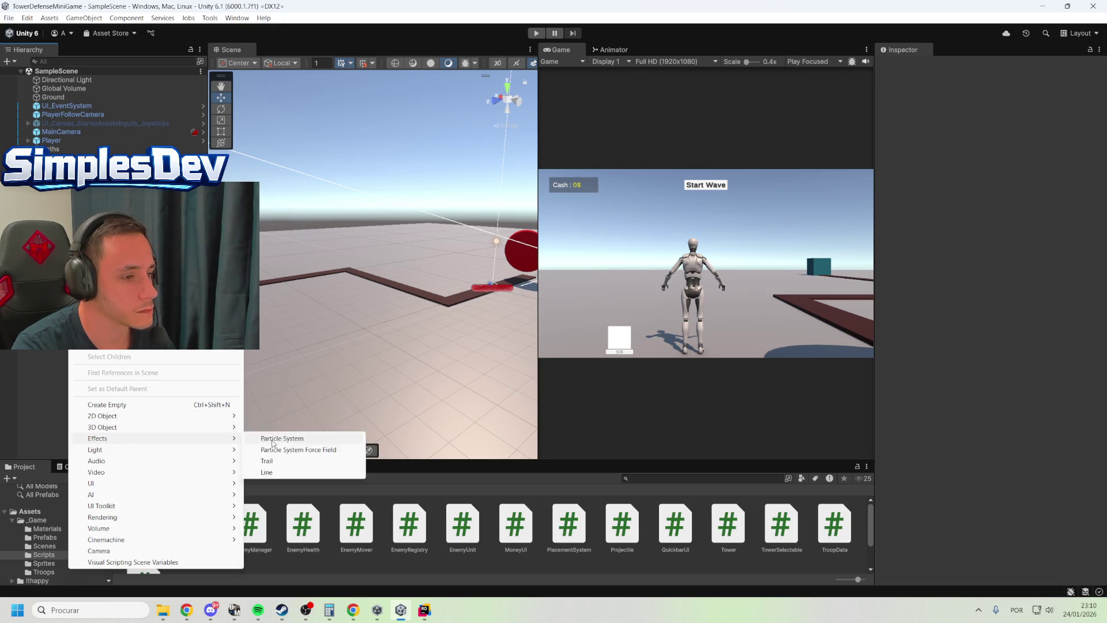
mouse_move(176, 424)
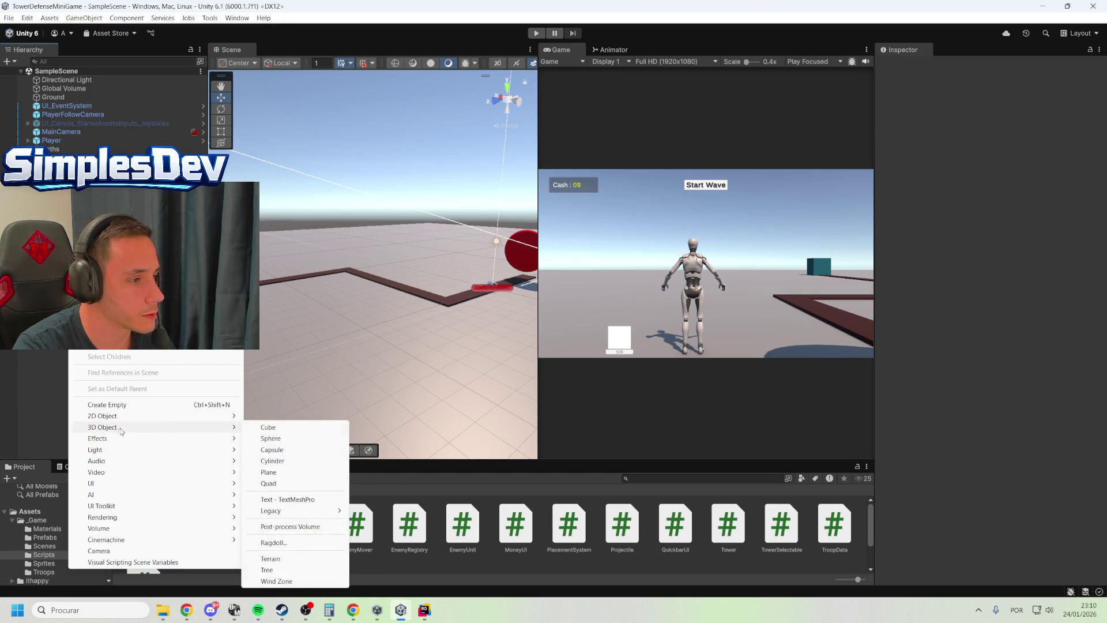
click(274, 439)
click(274, 441)
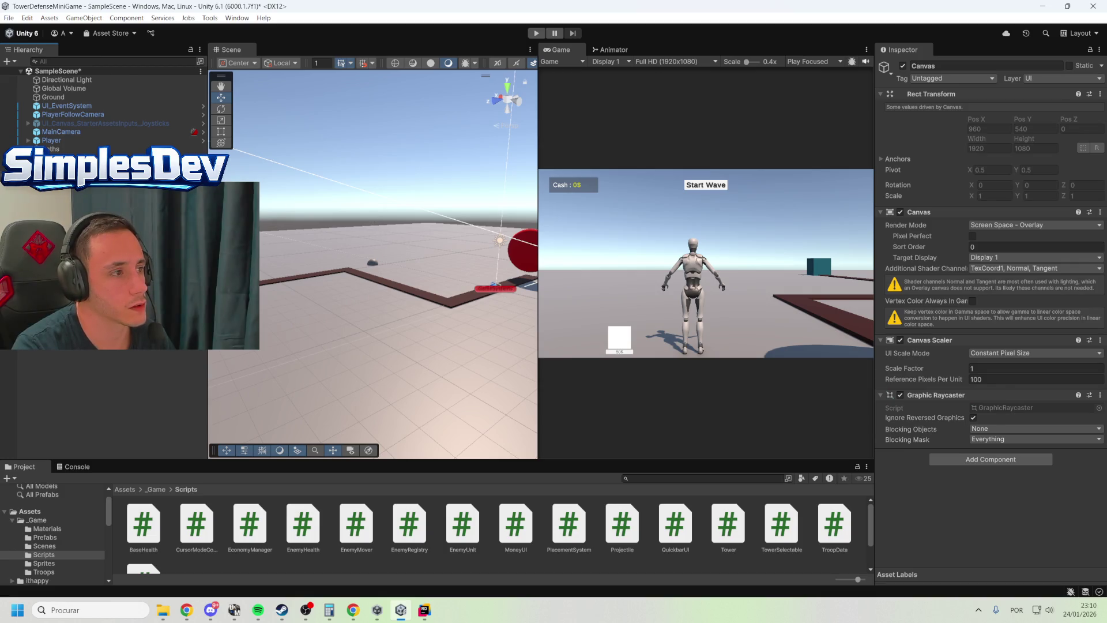
key(ctrl+s)
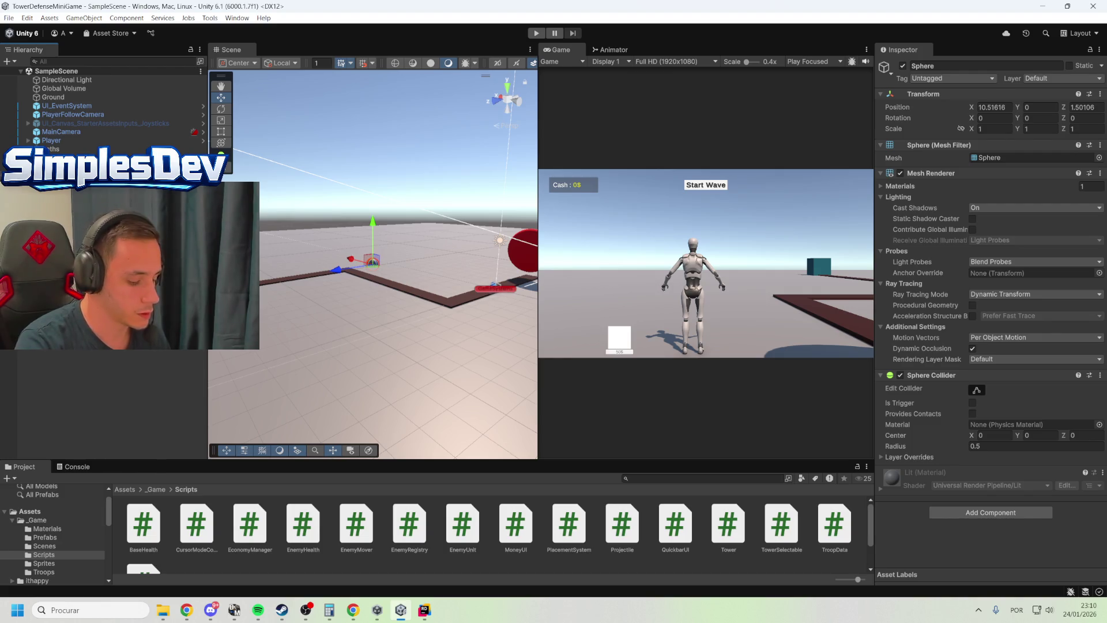
text(Bullet)
key(Return)
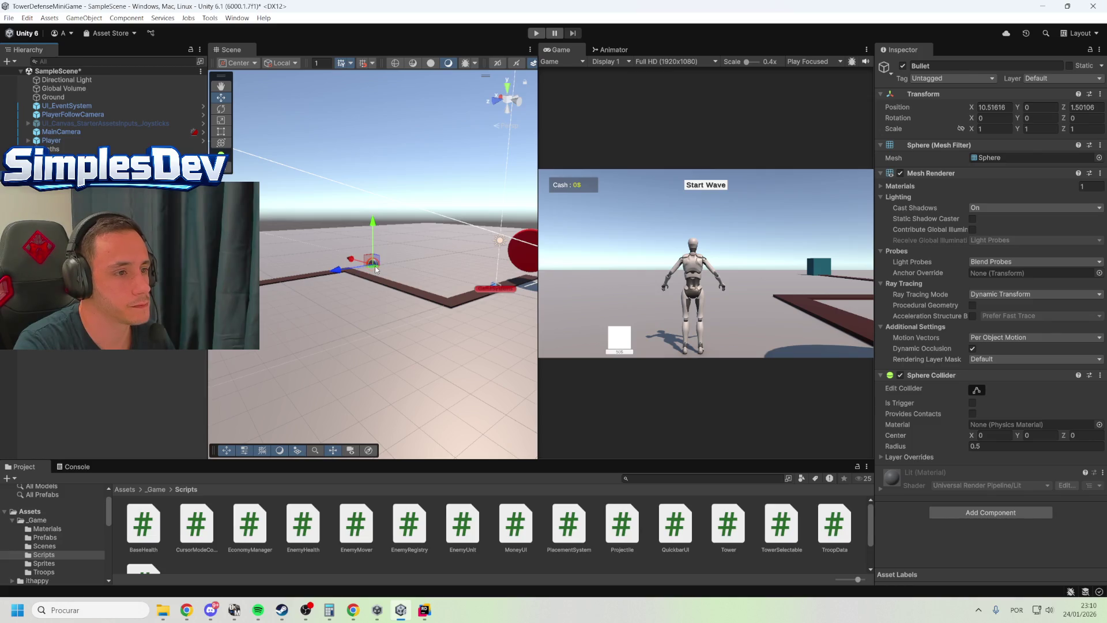
Scale the Bullet sphere down to 0.1 on each axis
mouse_move(375, 264)
mouse_down()
mouse_move(370, 247)
mouse_move(379, 376)
mouse_move(421, 396)
mouse_up()
click(989, 129)
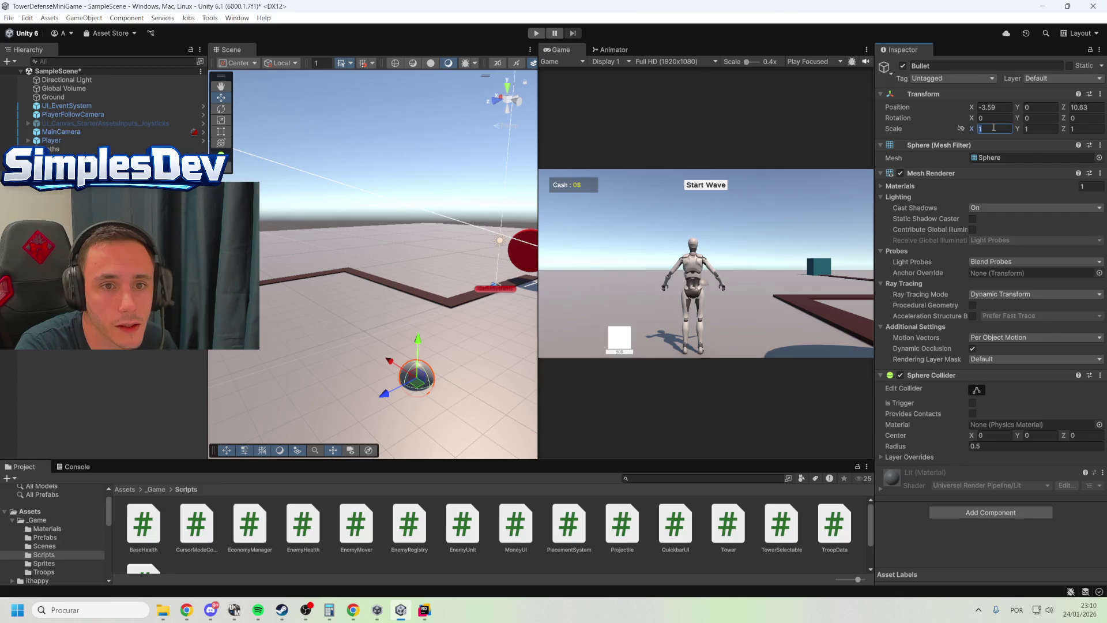
text(0.1)
key(Tab)
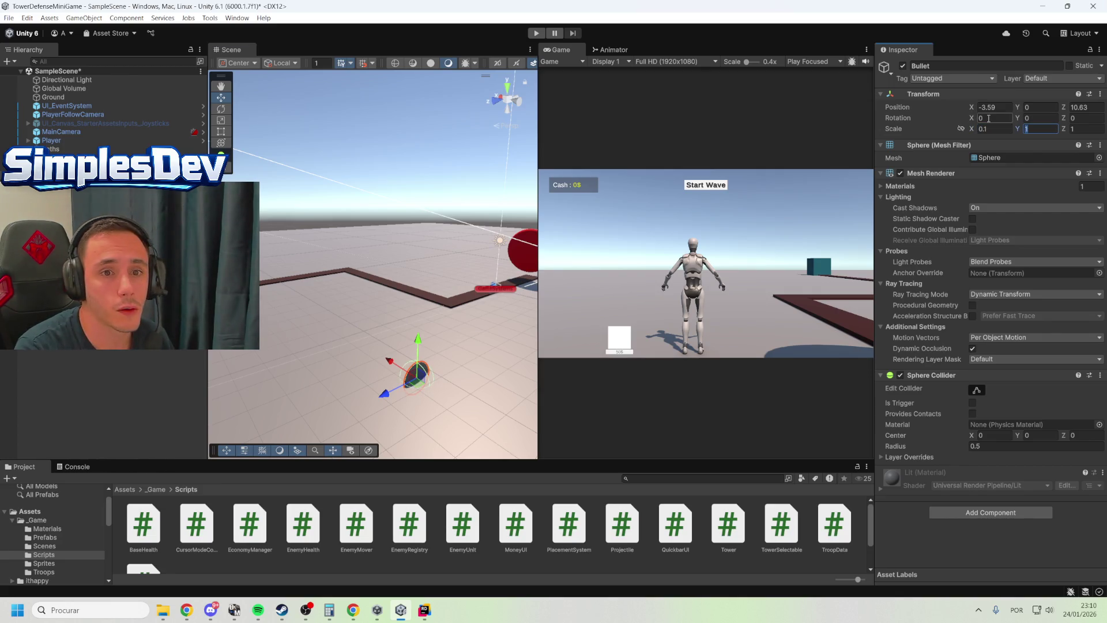
text(0.1)
key(Tab)
text(0)
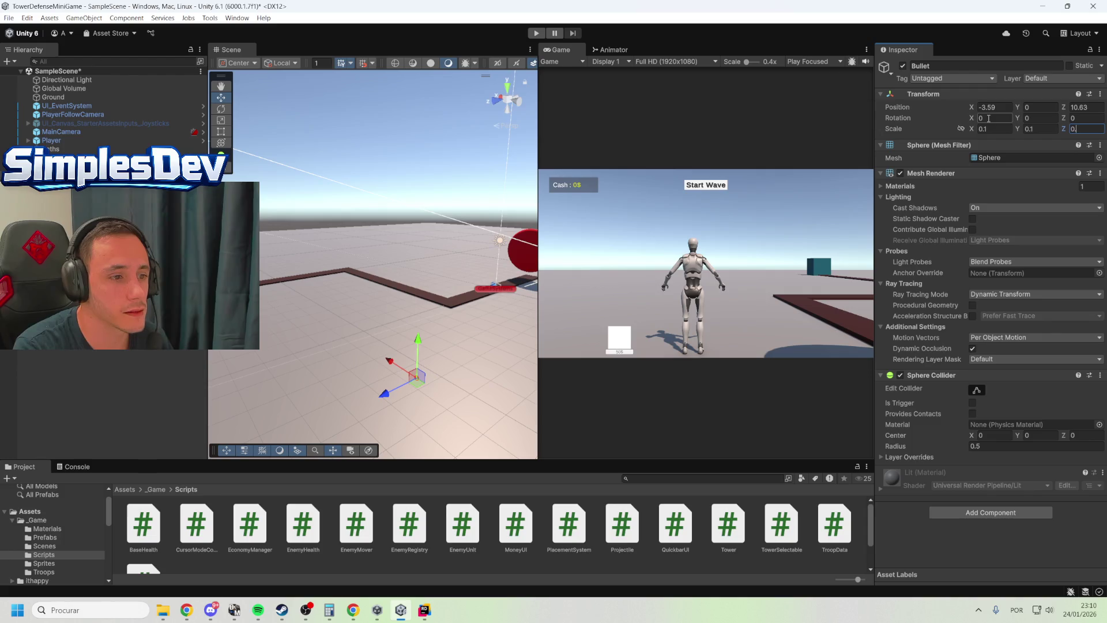
Set the Bullet's position to 0, 0, 0
drag(418, 345, 402, 226)
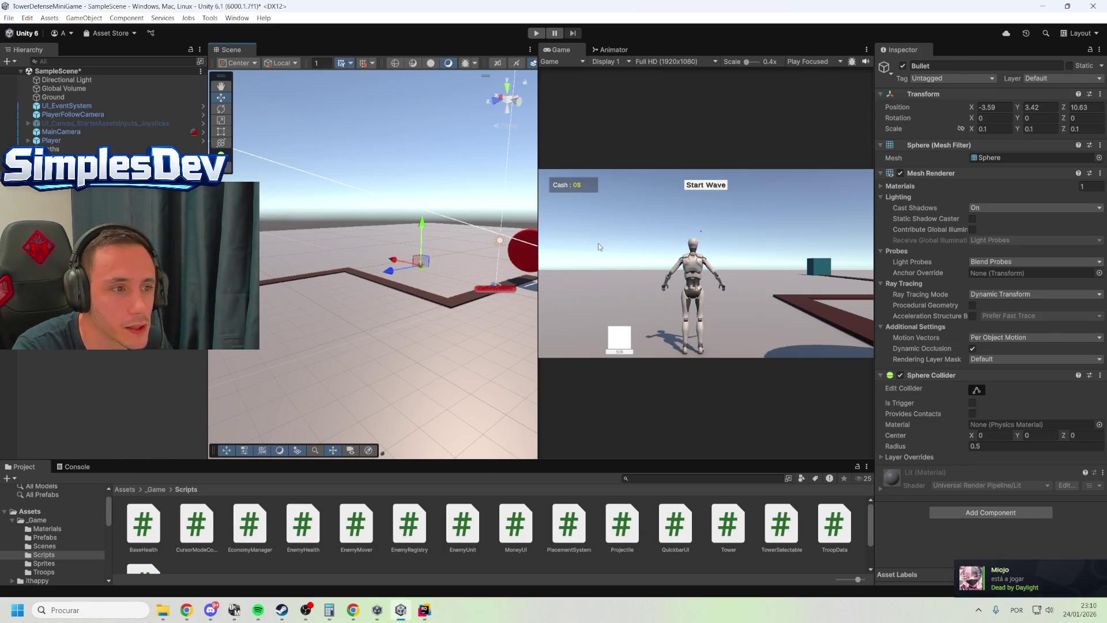
drag(437, 279, 479, 264)
click(993, 107)
text(0)
key(Tab)
text(0)
key(Tab)
text(0)
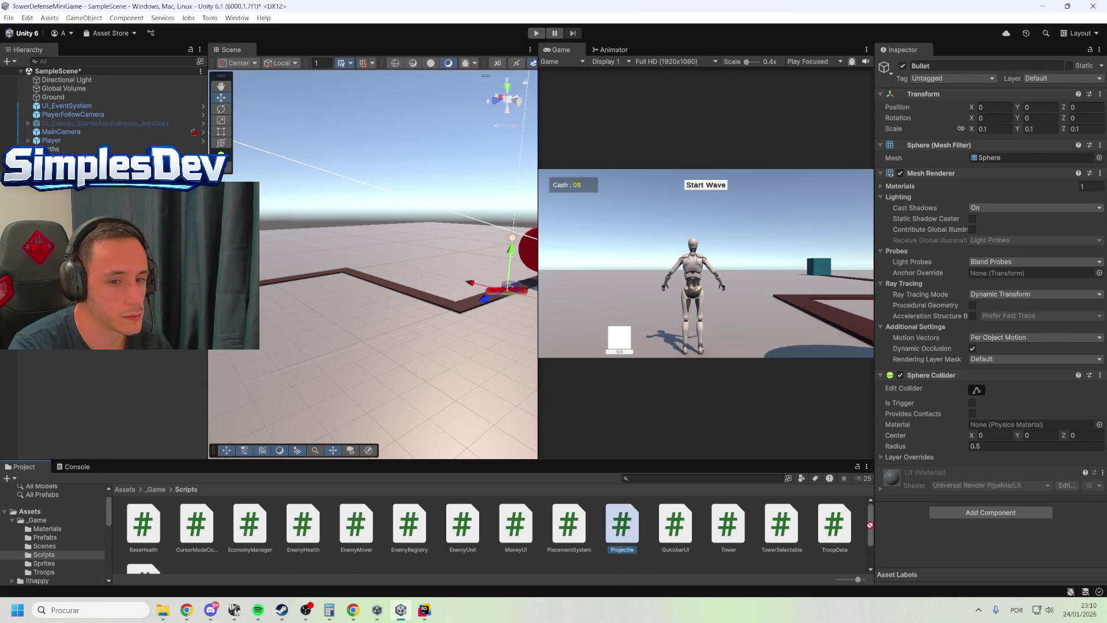
drag(970, 533, 970, 534)
Return the Project window to the _Game folder and clear the selection
scroll(922, 514, down, 1)
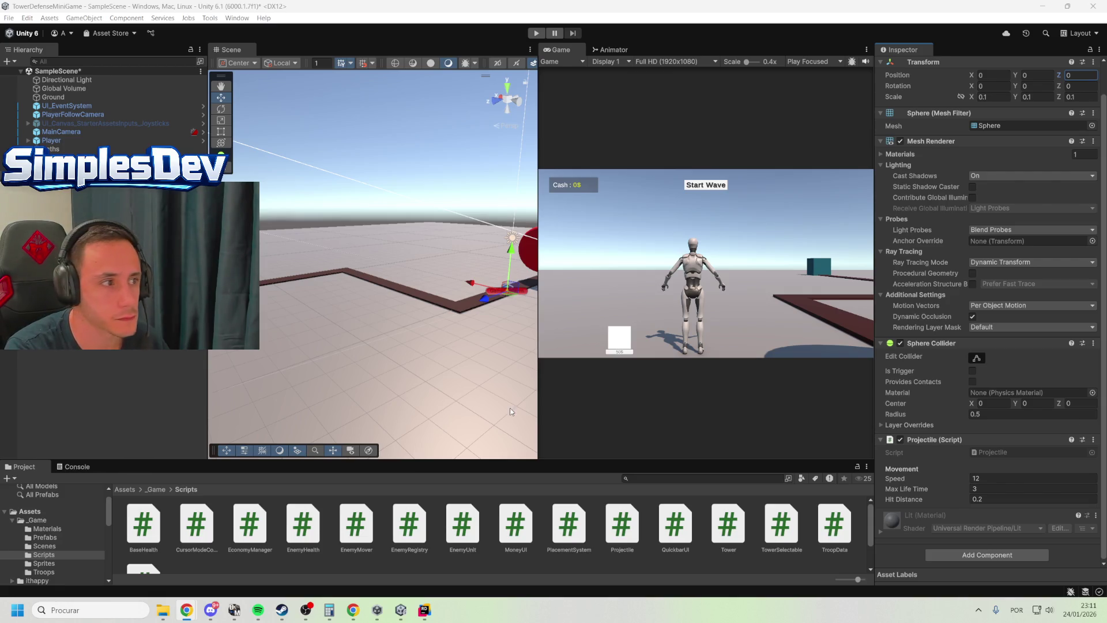
click(155, 489)
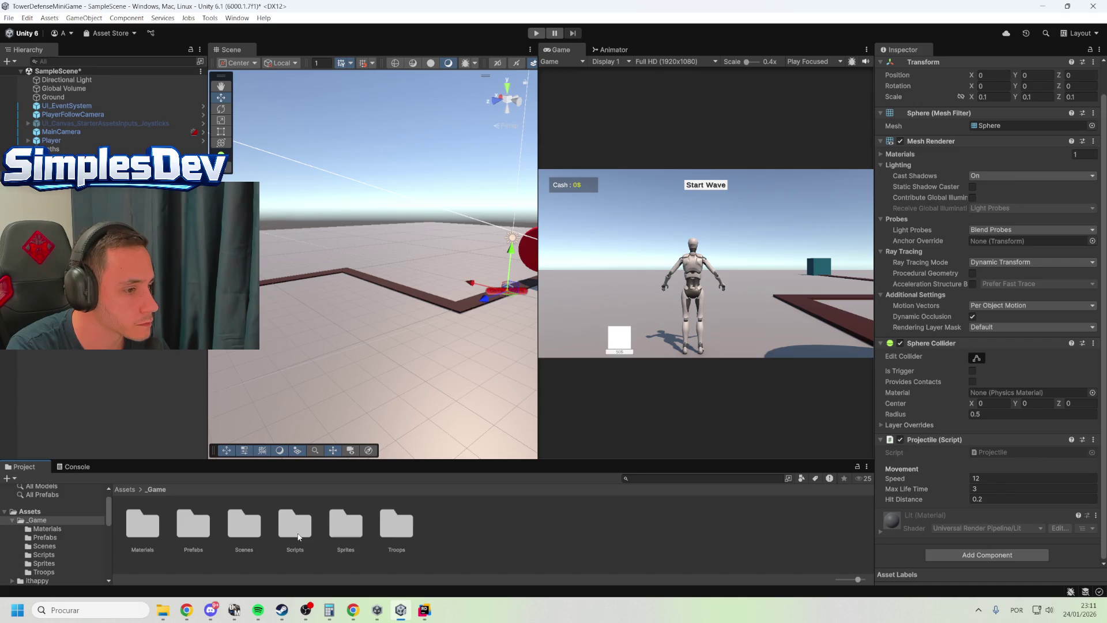
key(alt+Tab)
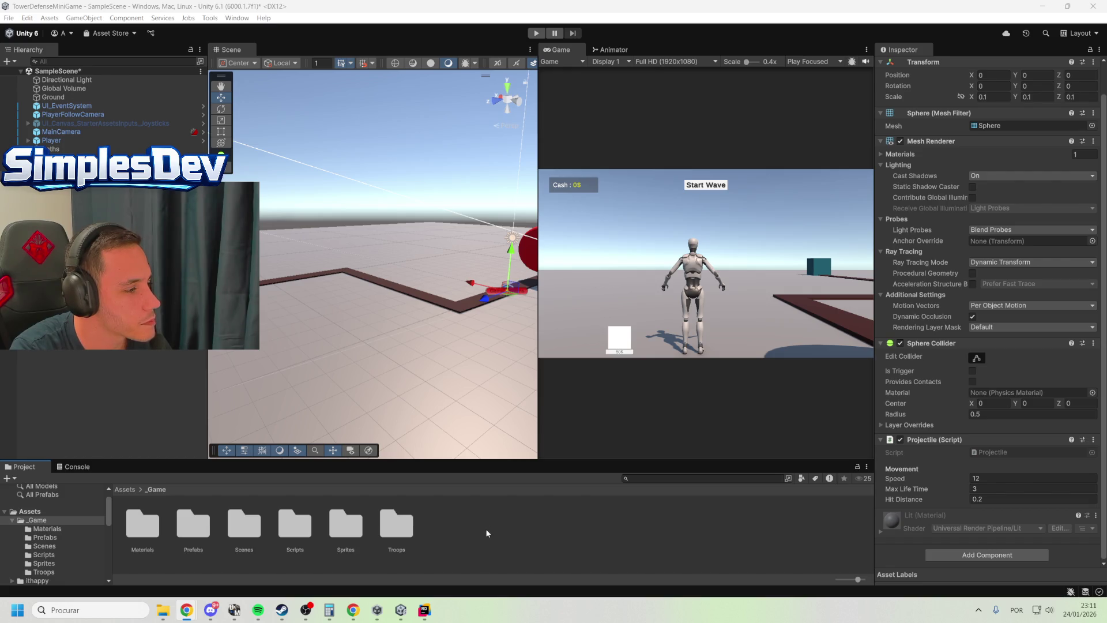
click(465, 527)
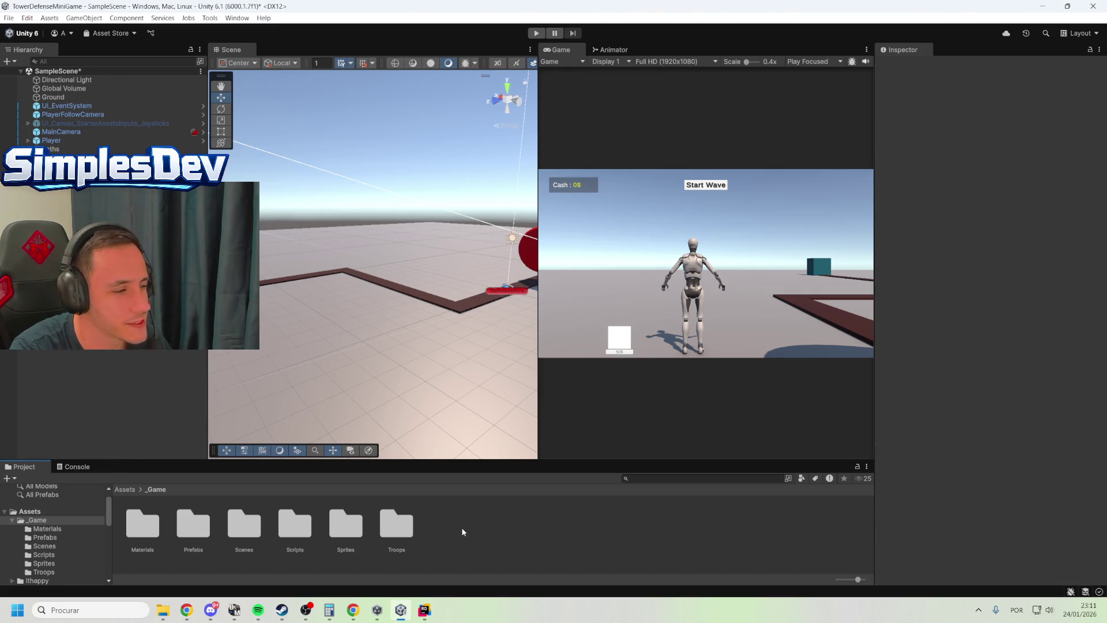
Open the Prefabs folder with Bullet, Enemy, Player and Tower, and widen the Game view
double_click(202, 527)
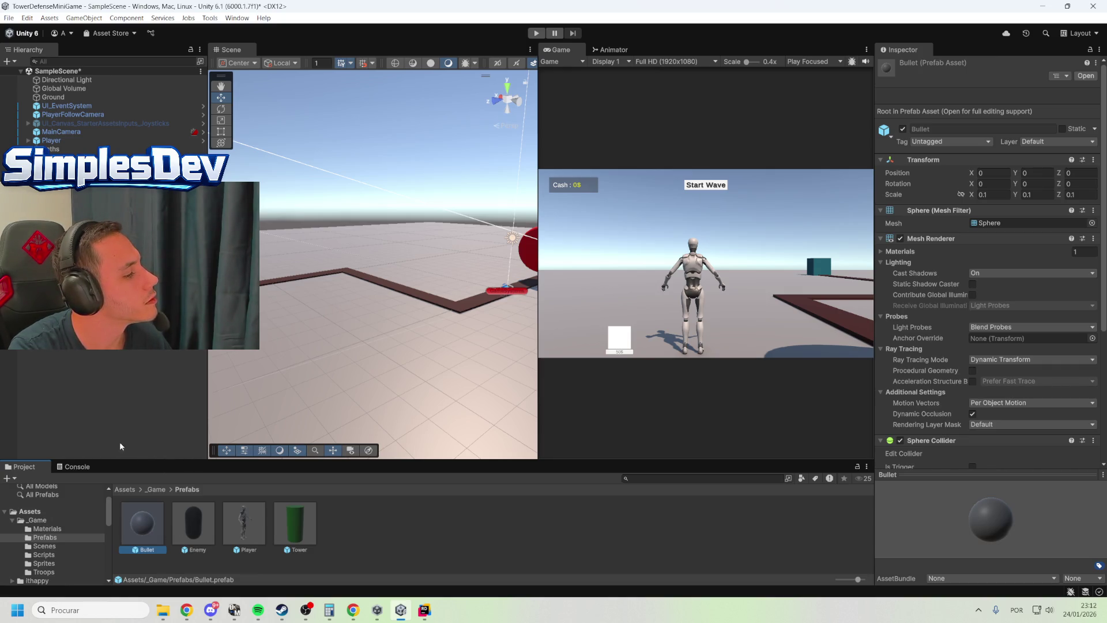
key(alt+Tab)
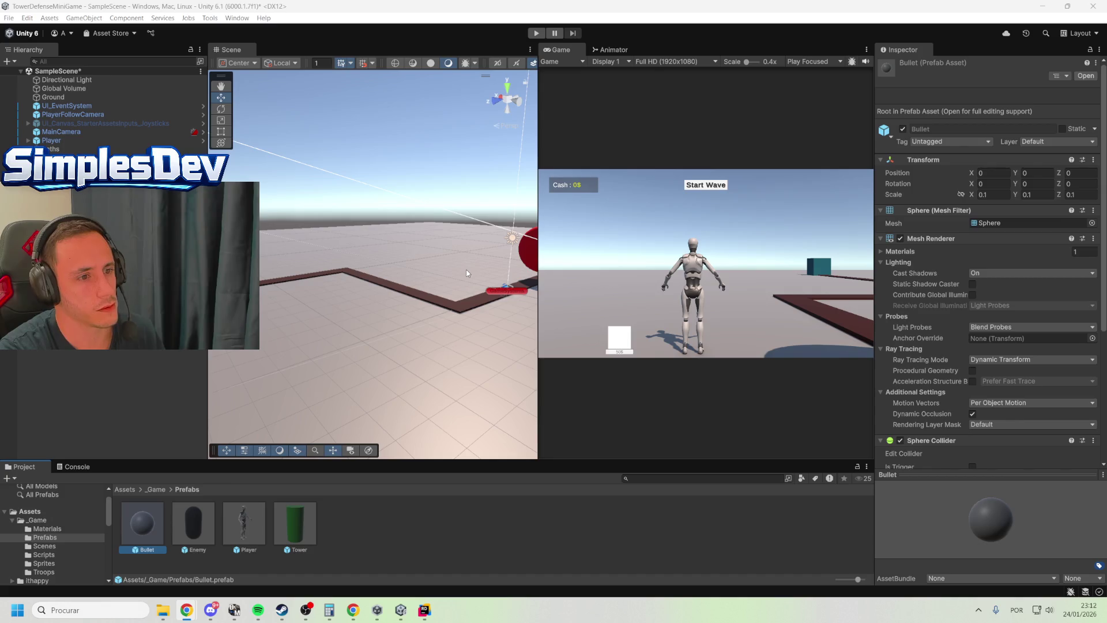
drag(506, 288, 507, 287)
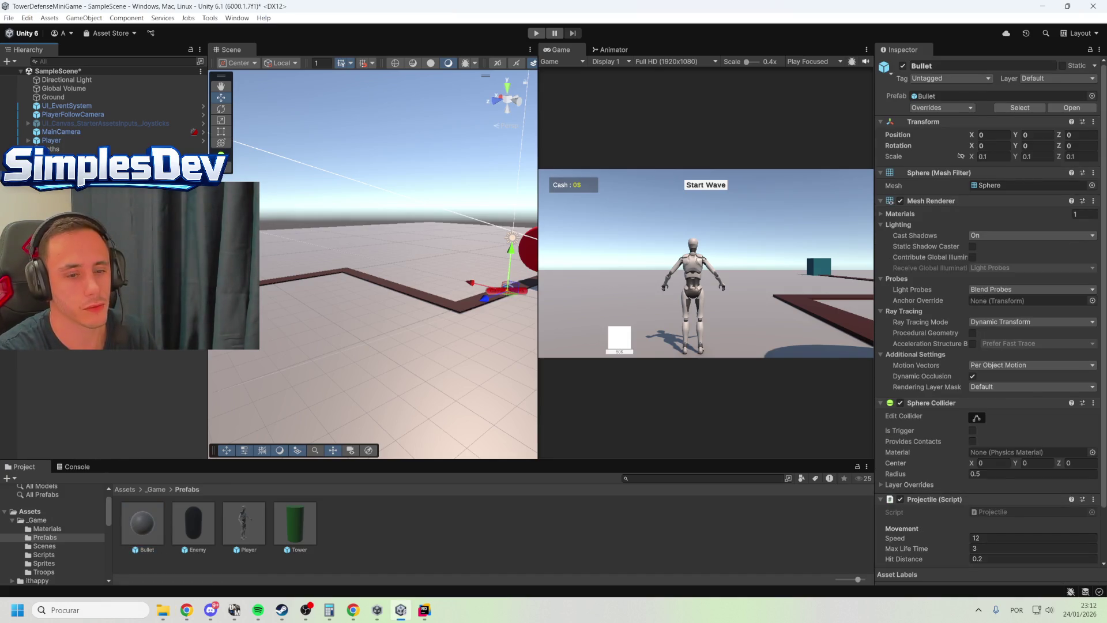
click(507, 287)
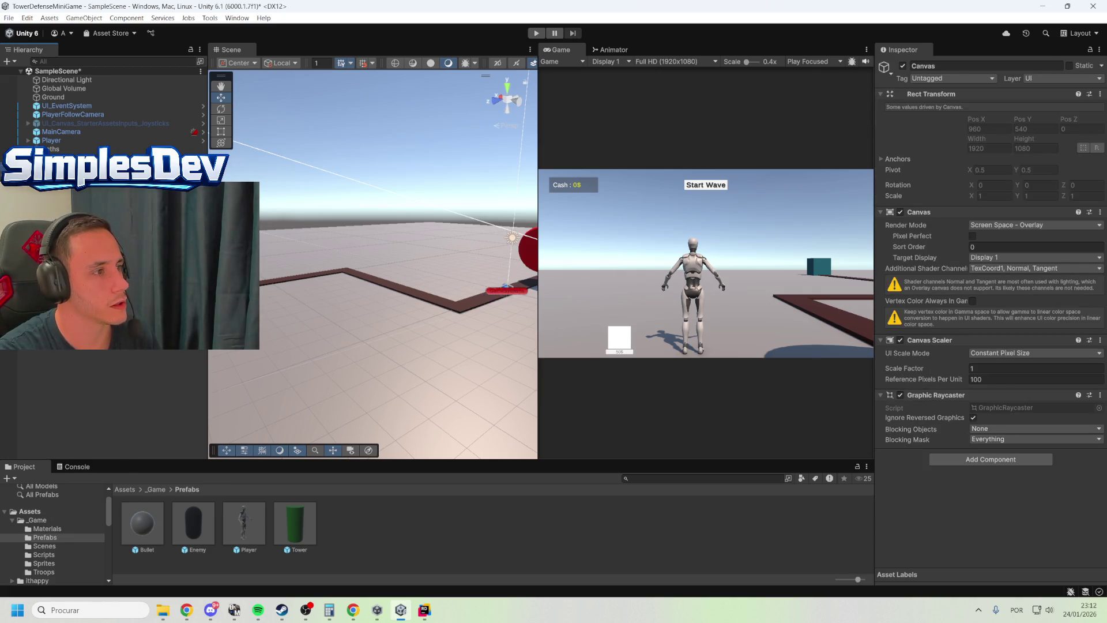
click(507, 288)
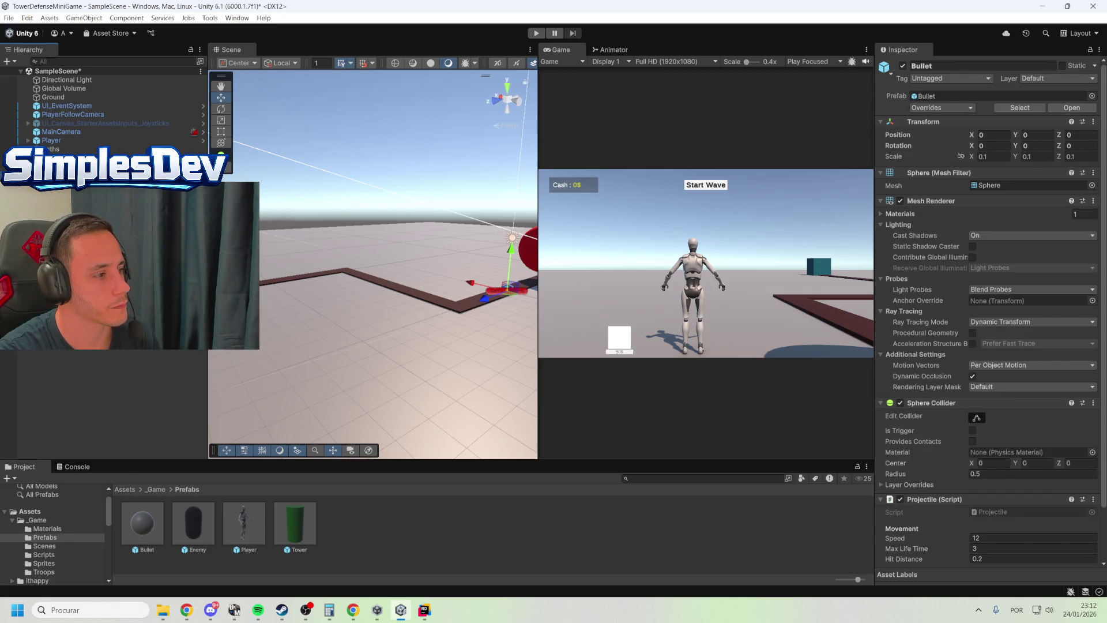
click(507, 288)
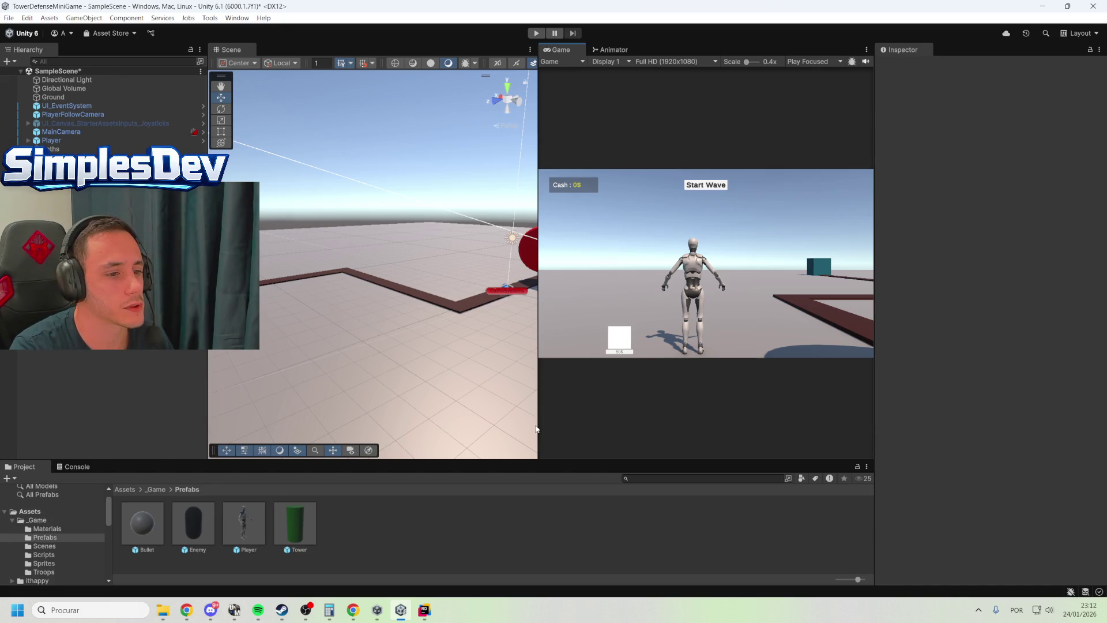
mouse_move(538, 426)
mouse_down()
mouse_move(466, 425)
mouse_move(491, 423)
mouse_up()
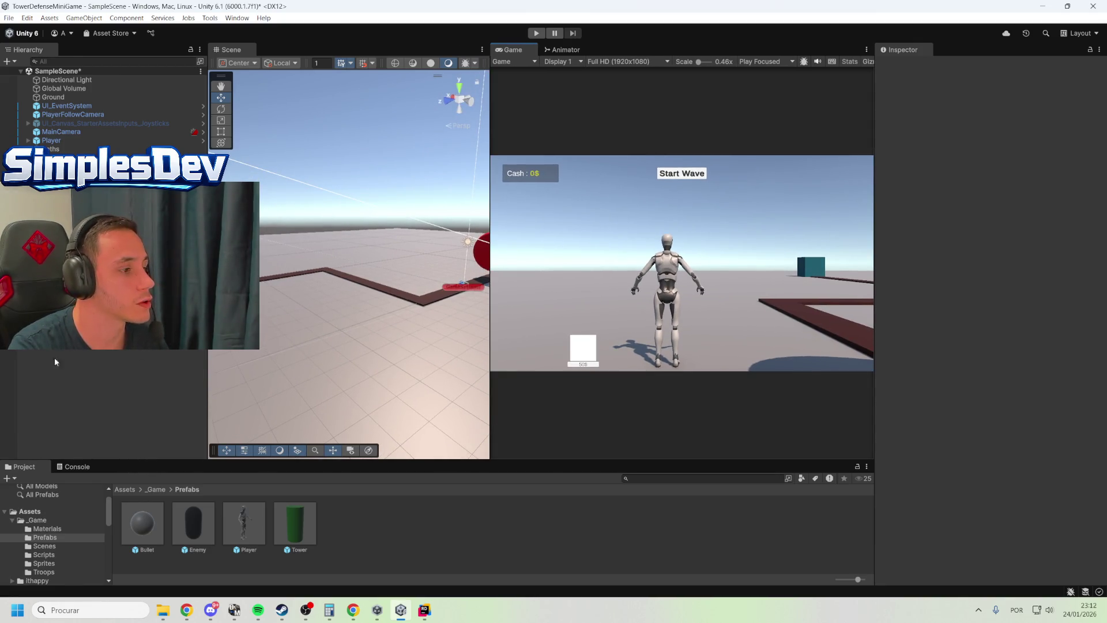
Bring JetBrains Rider with Projectile.cs, showing Init and Update, back in front of Unity
key(alt+Tab)
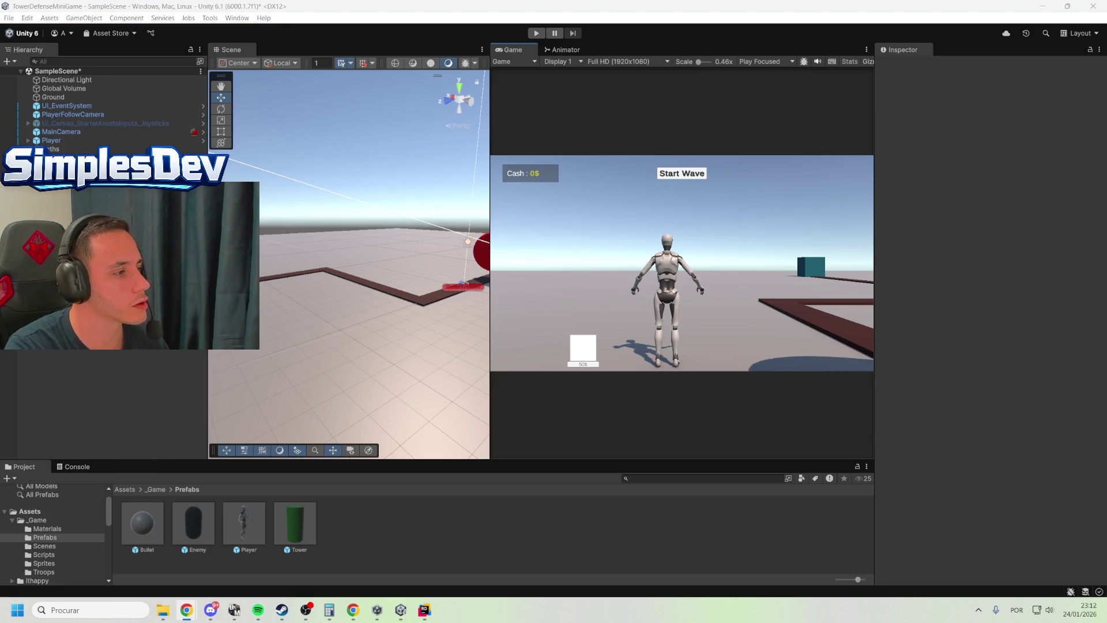
click(211, 611)
key(alt+Tab)
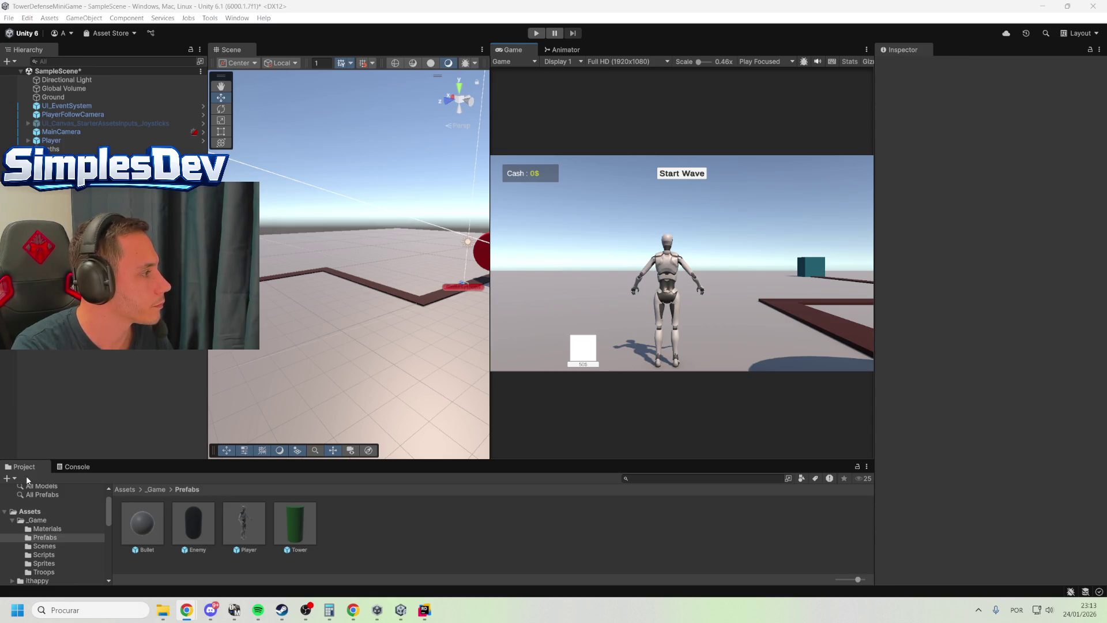
click(77, 349)
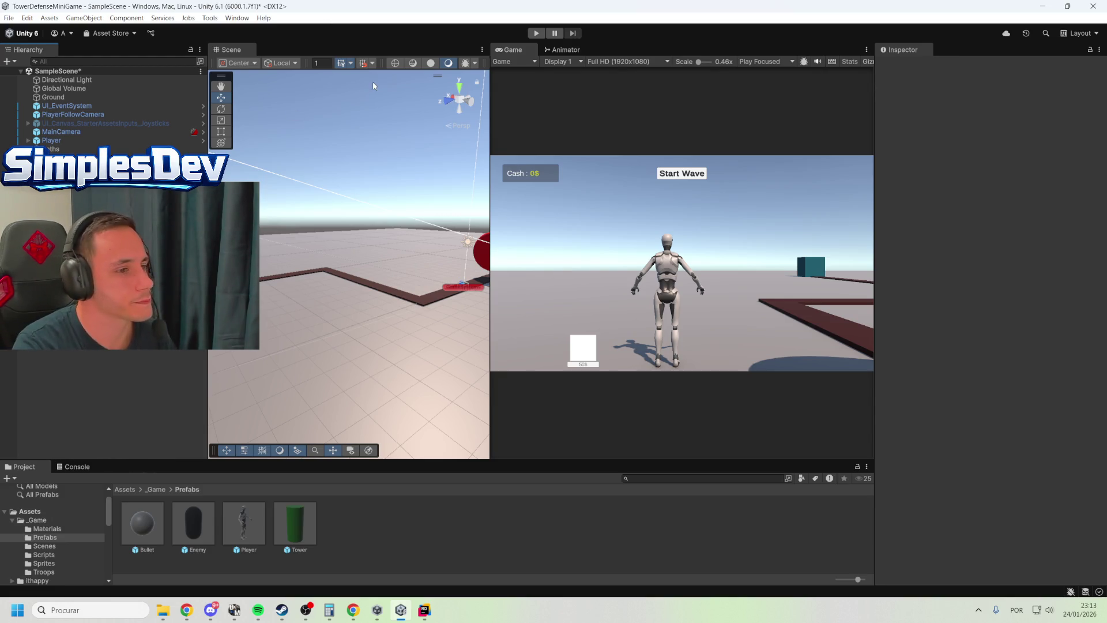
click(950, 216)
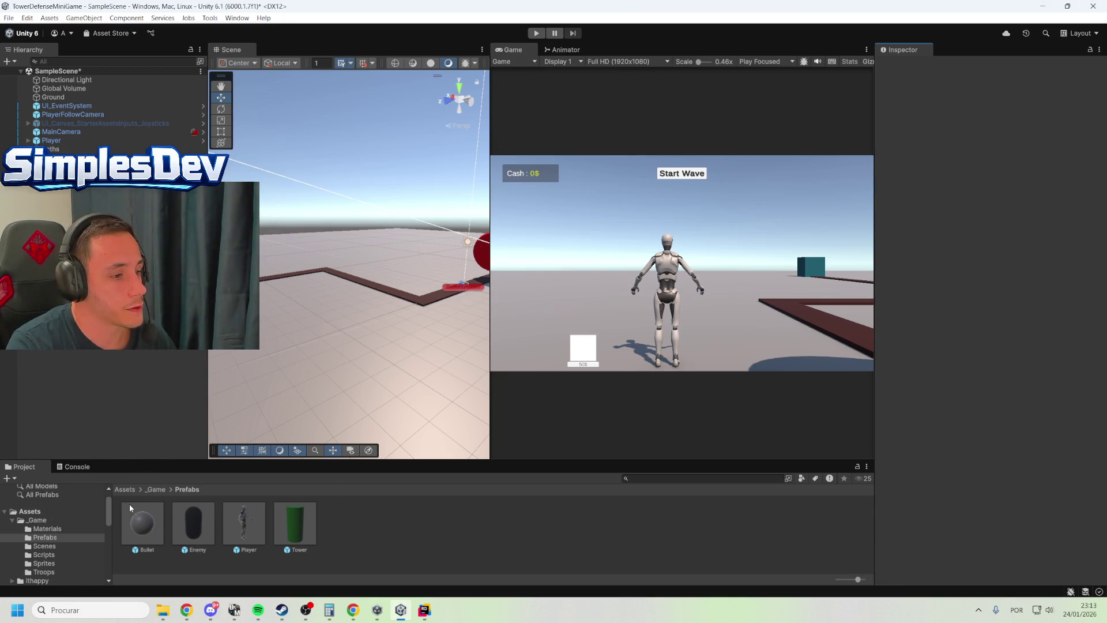
click(425, 609)
click(473, 293)
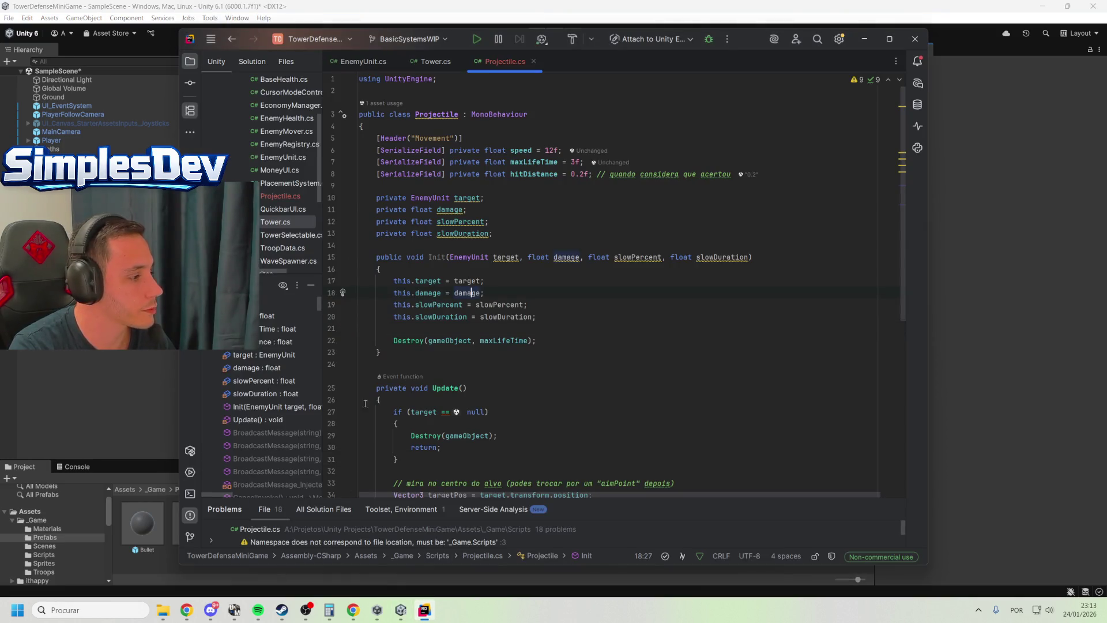
Replace the Tower.cs code with the new projectile-firing version containing FireProjectile
click(360, 328)
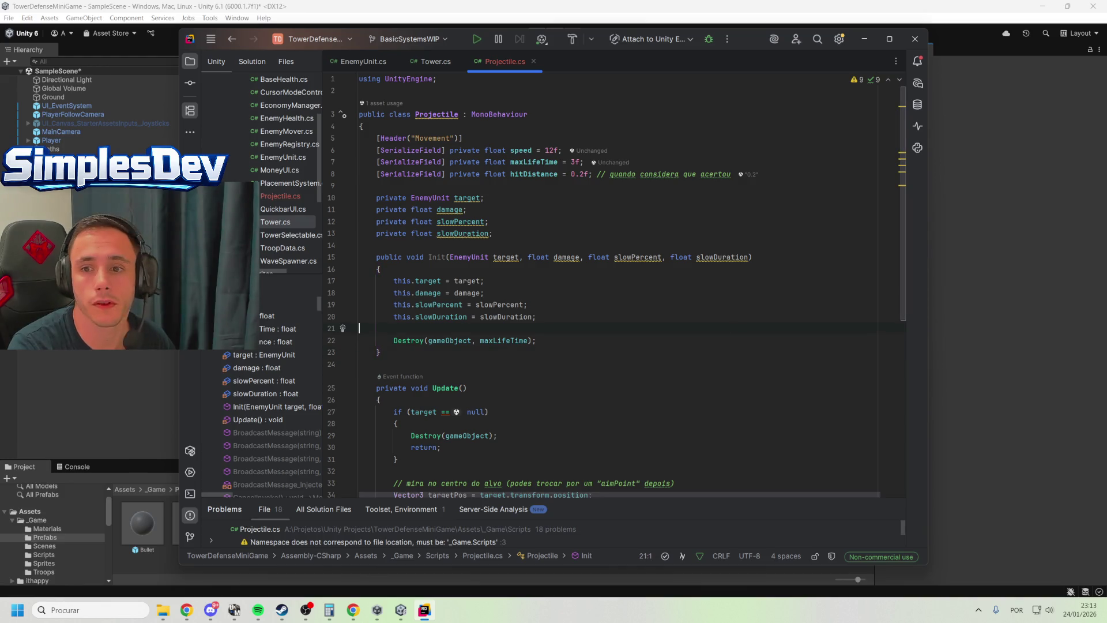
key(alt+Tab)
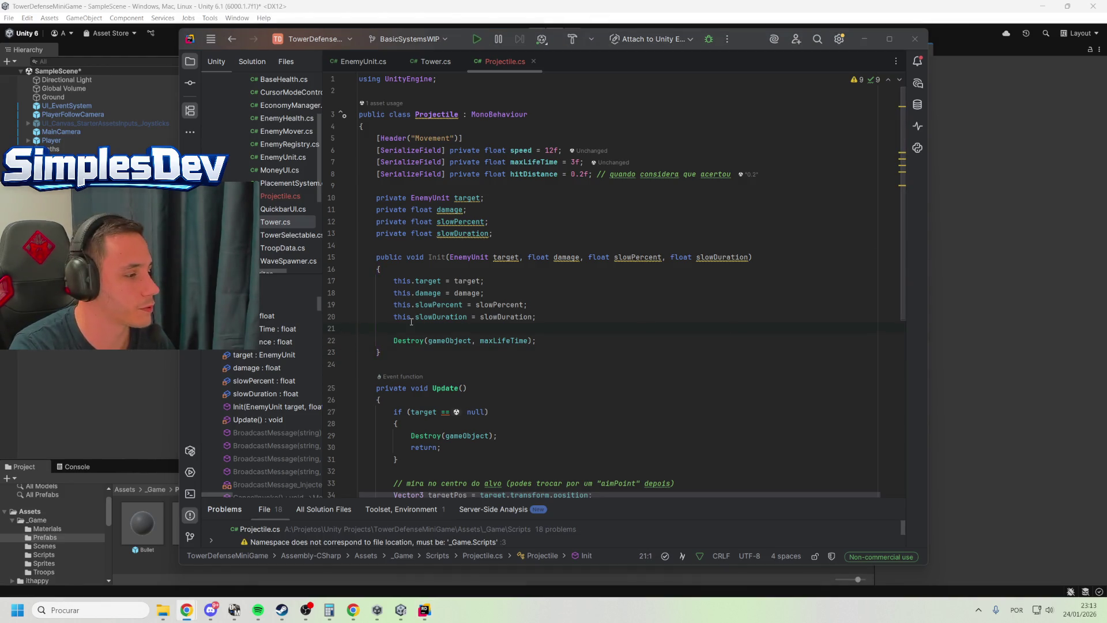
click(416, 61)
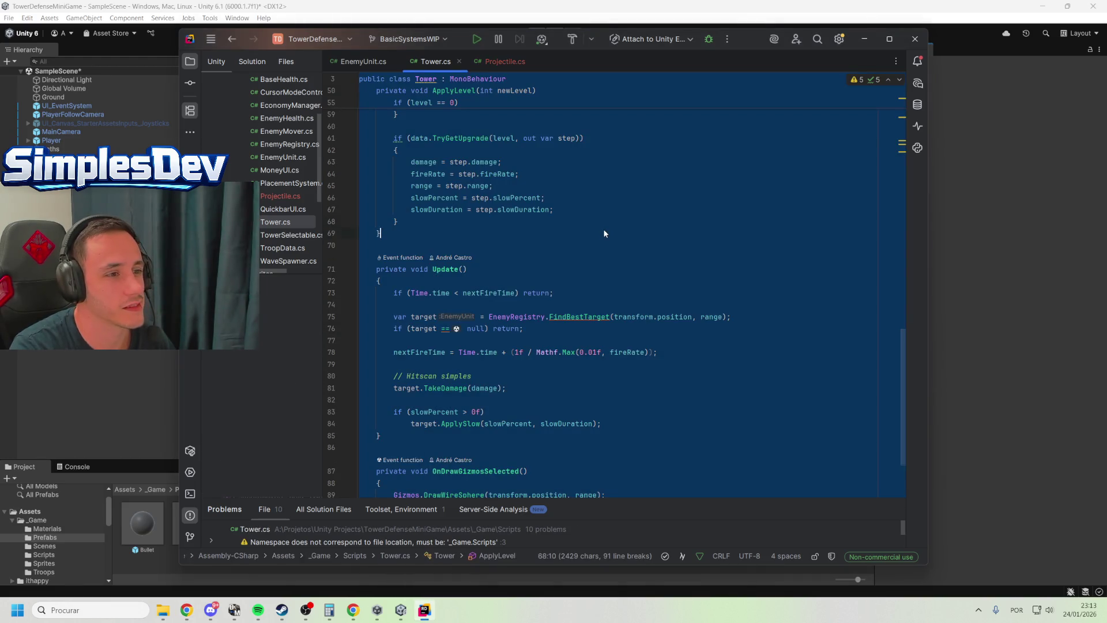
key(ctrl+v)
Check the projectilePrefab field and its use in FireProjectile, then return to Unity
click(649, 361)
scroll(575, 294, up, 10)
scroll(576, 295, up, 5)
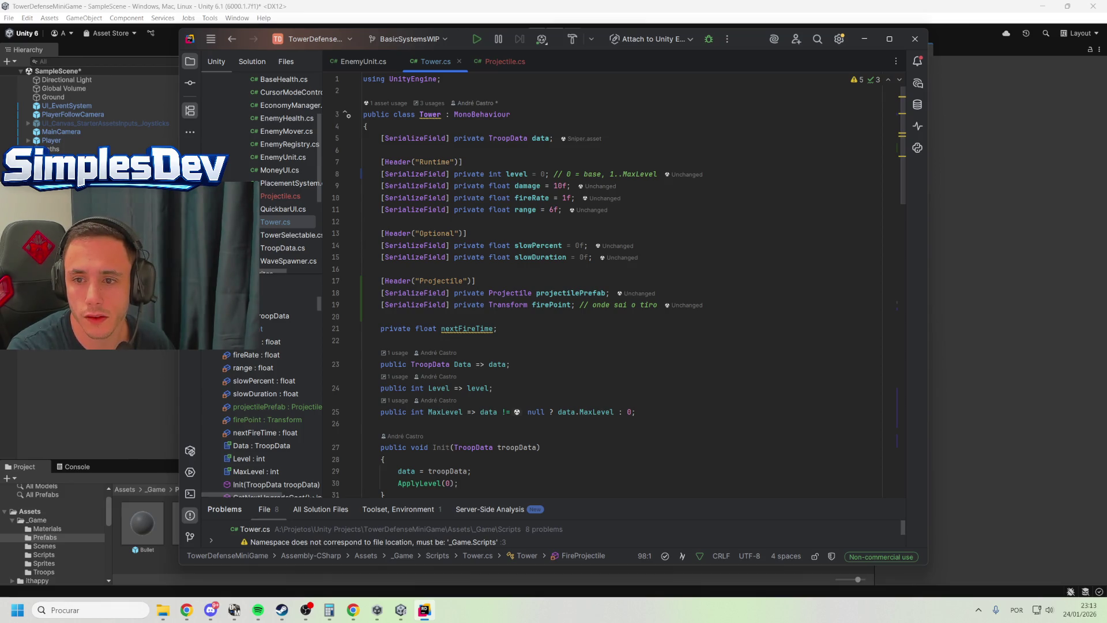
scroll(646, 329, down, 12)
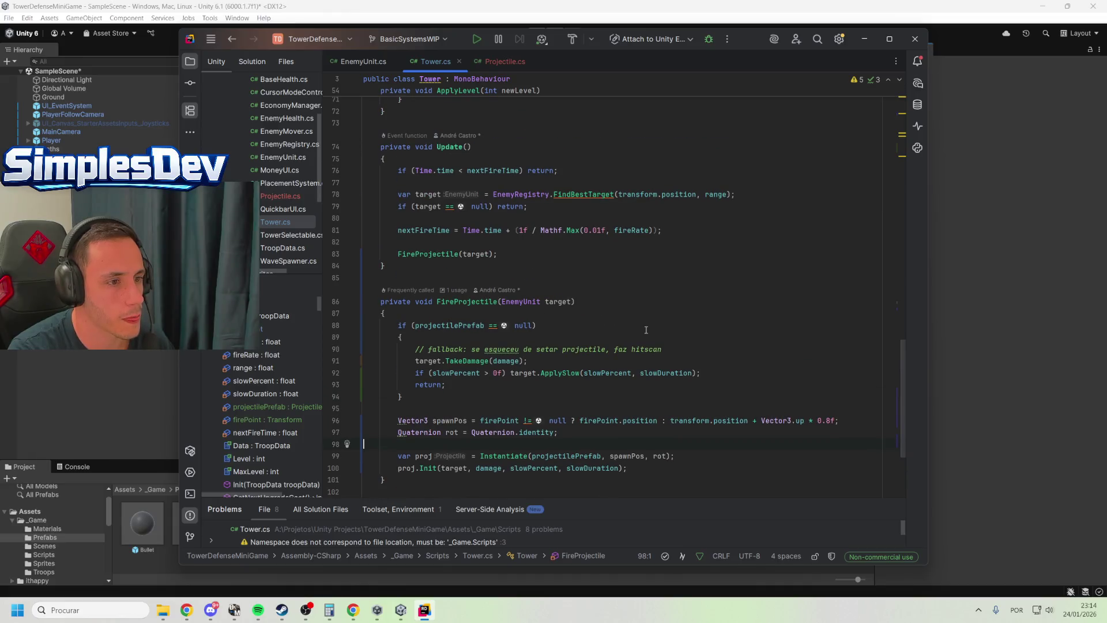
click(476, 340)
double_click(454, 326)
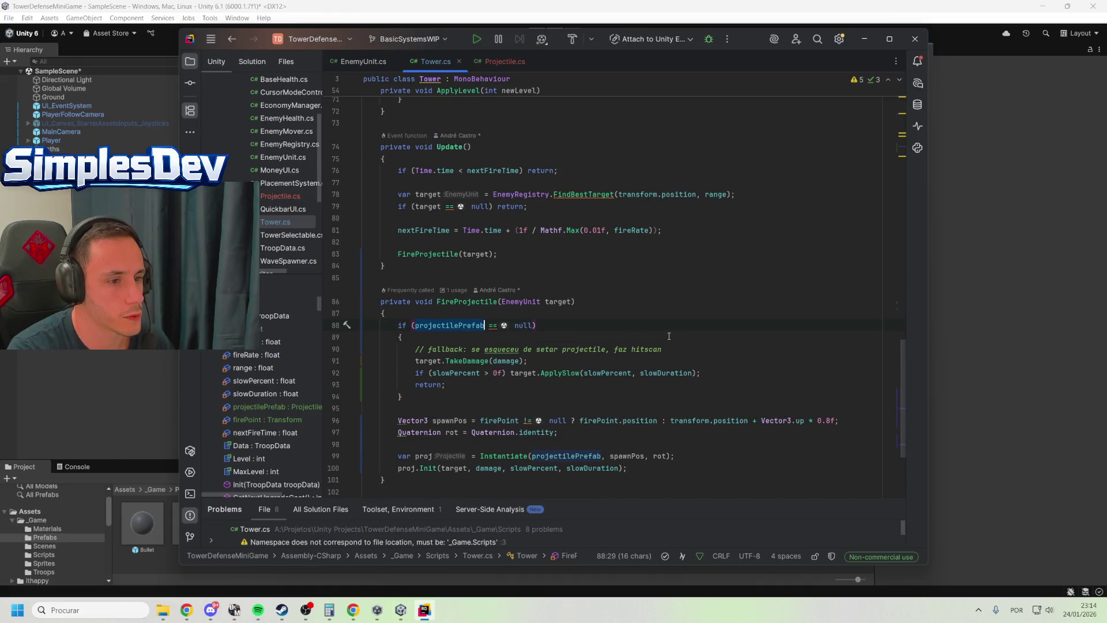
scroll(551, 360, up, 12)
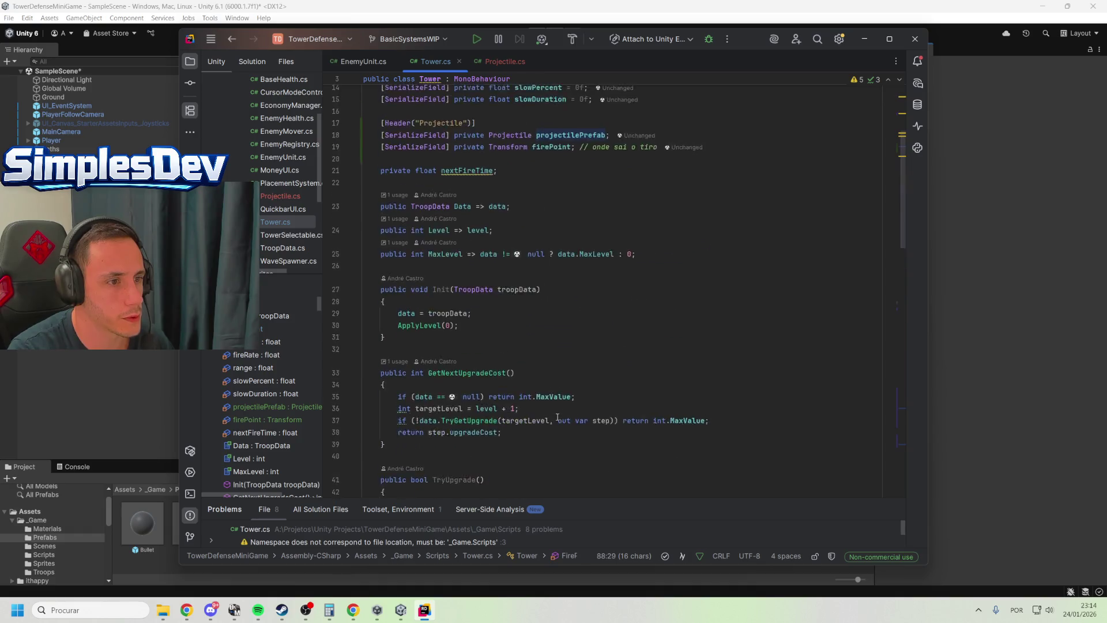
double_click(581, 294)
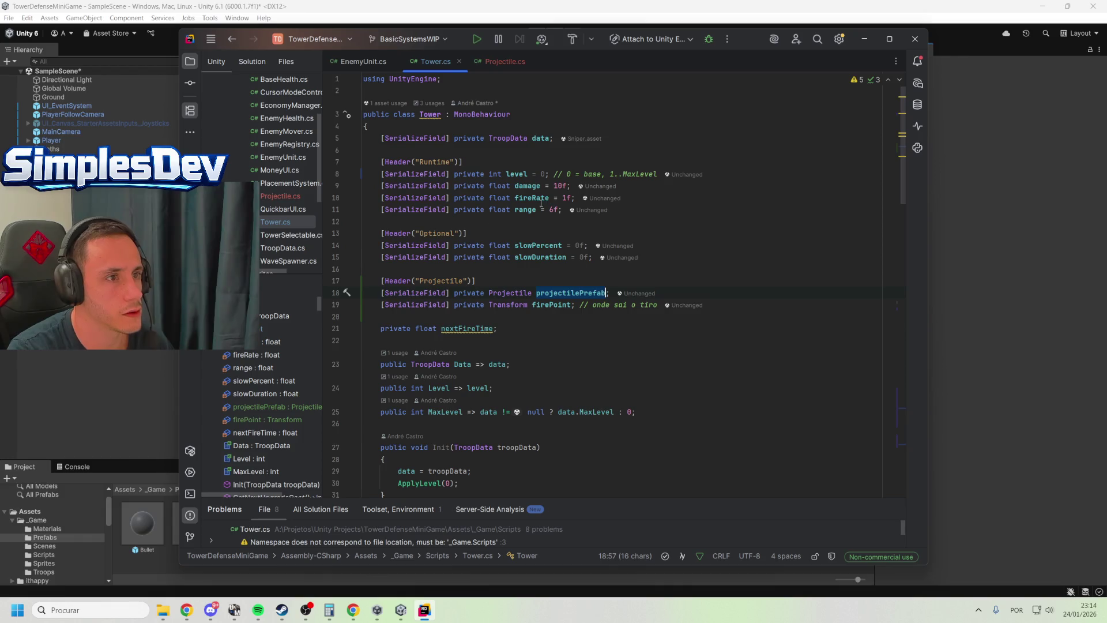
key(alt+Tab)
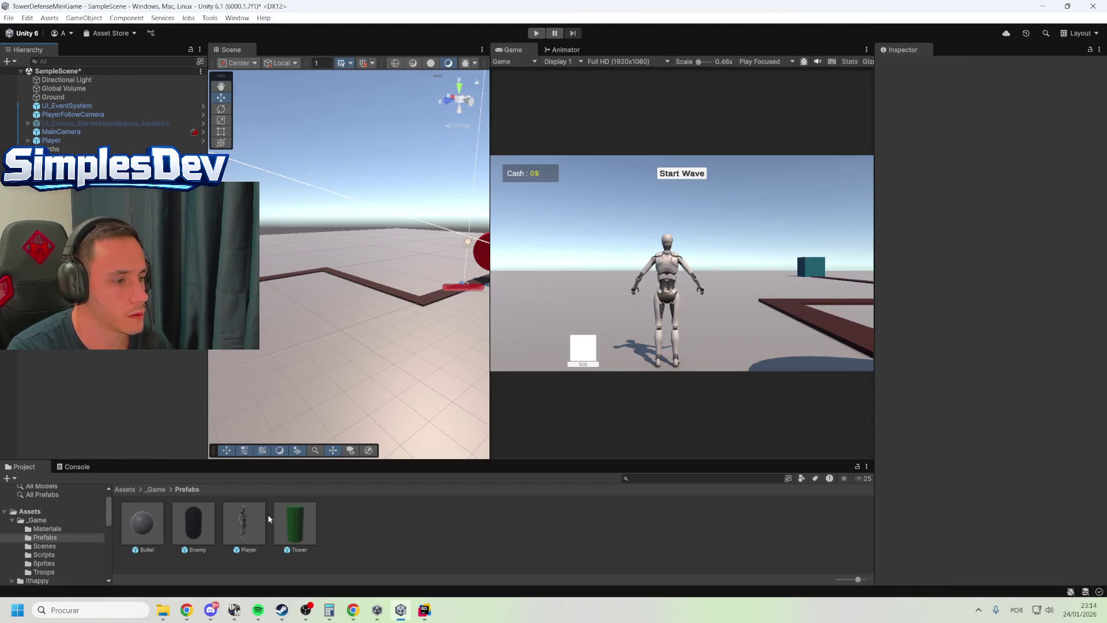
Assign the Bullet prefab to the Tower prefab's Projectile Prefab field
click(294, 522)
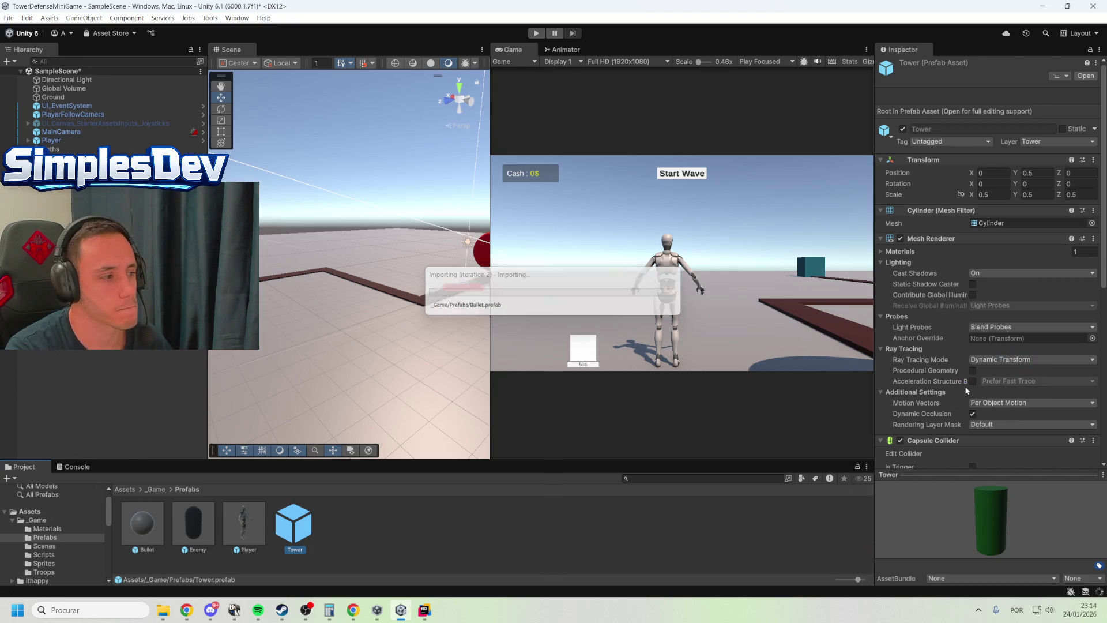
scroll(966, 378, down, 5)
scroll(965, 376, down, 7)
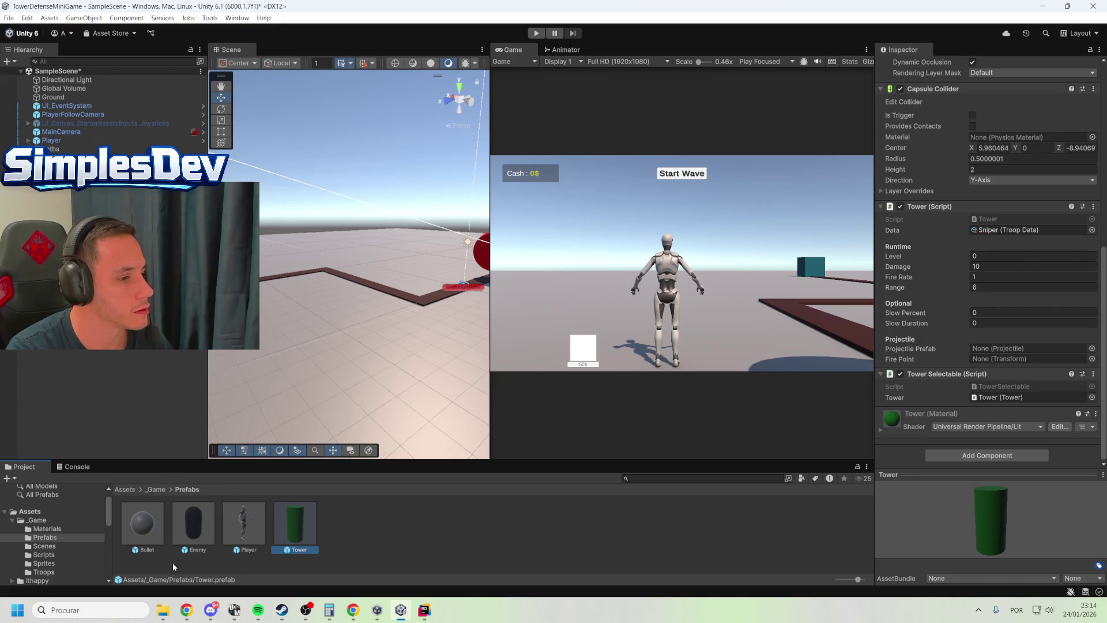
mouse_move(147, 534)
mouse_down()
mouse_move(1014, 395)
mouse_move(999, 349)
mouse_up()
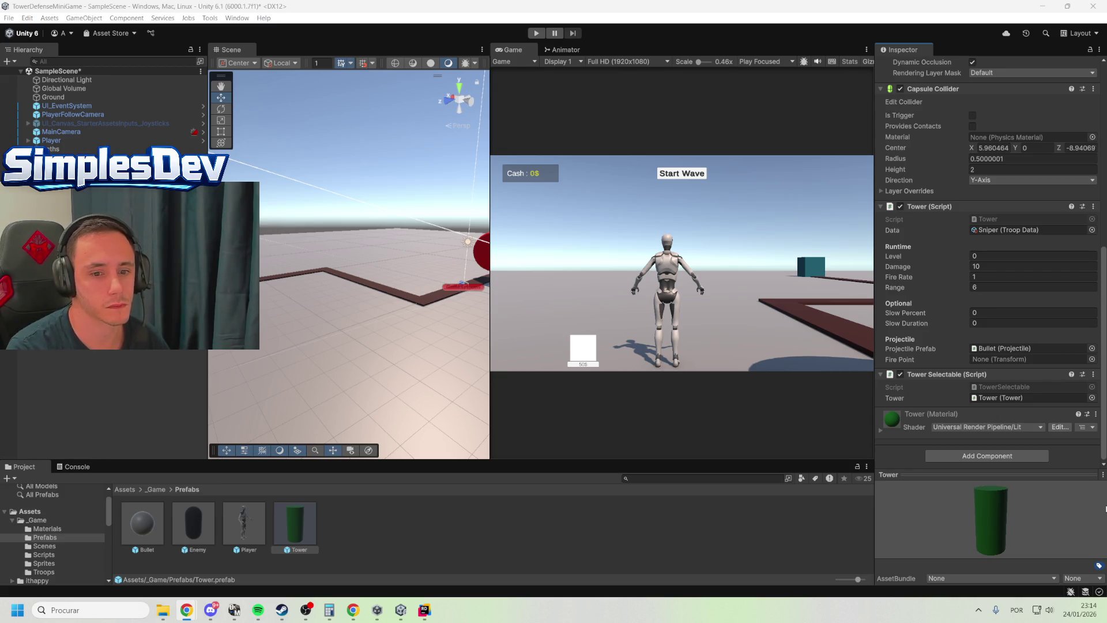
Add an empty child named FirePoint to the Tower prefab at position 0, 2, 0
double_click(295, 526)
right_click(53, 85)
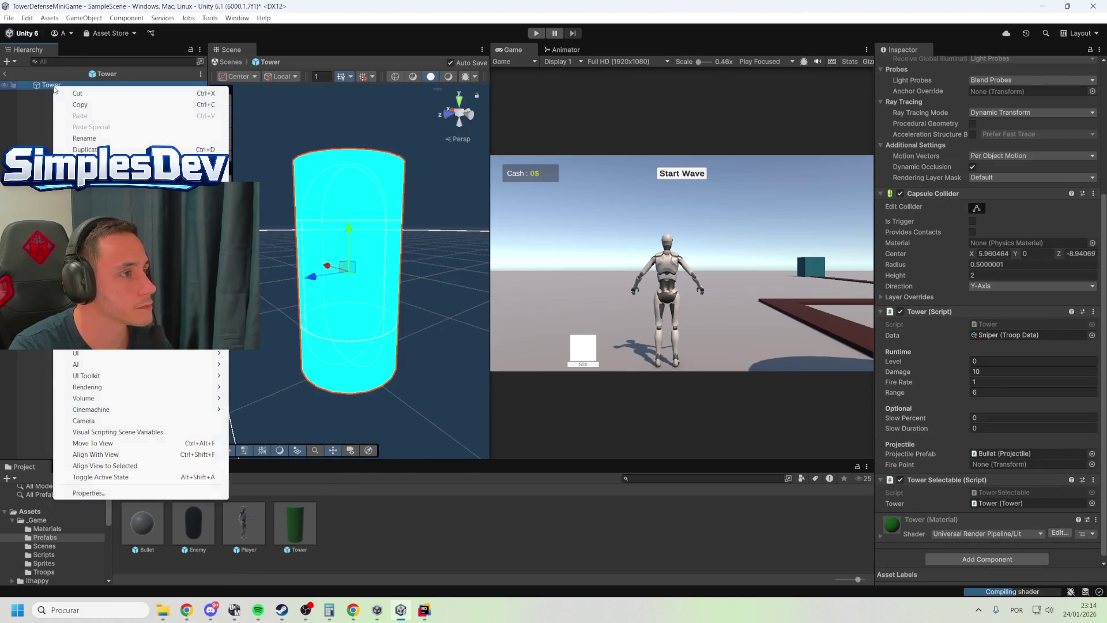
click(92, 274)
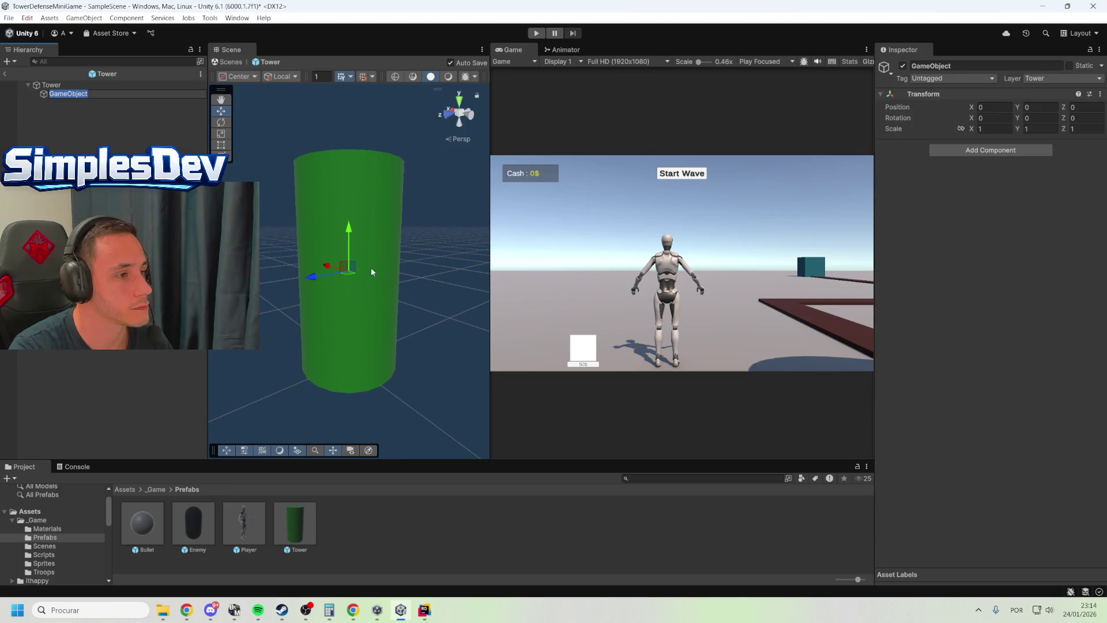
drag(349, 235, 348, 120)
scroll(364, 247, down, 3)
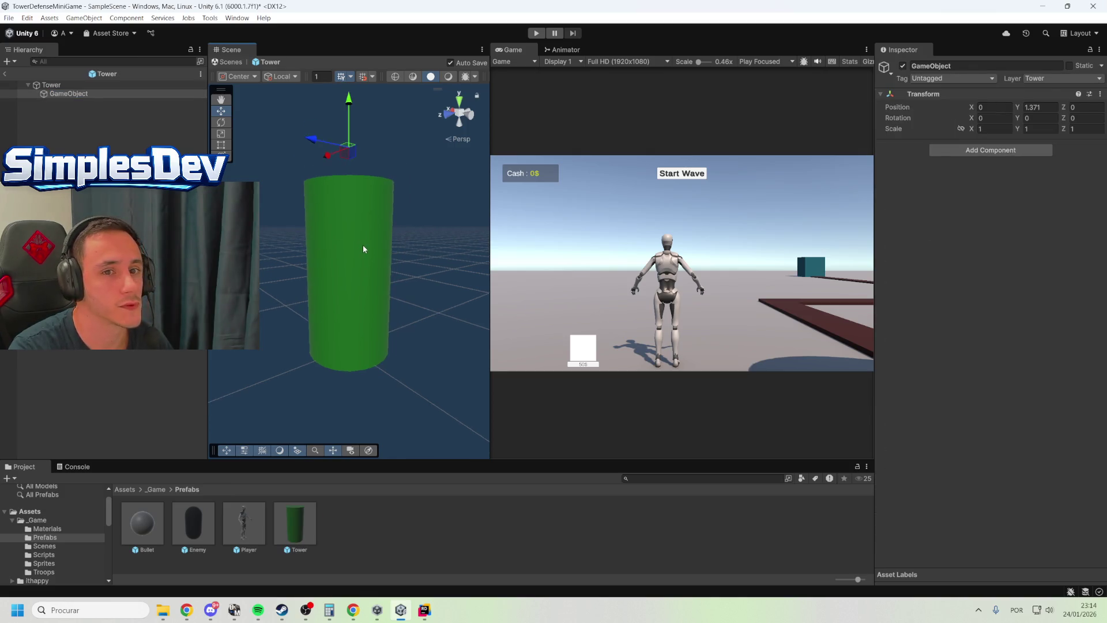
scroll(365, 258, down, 2)
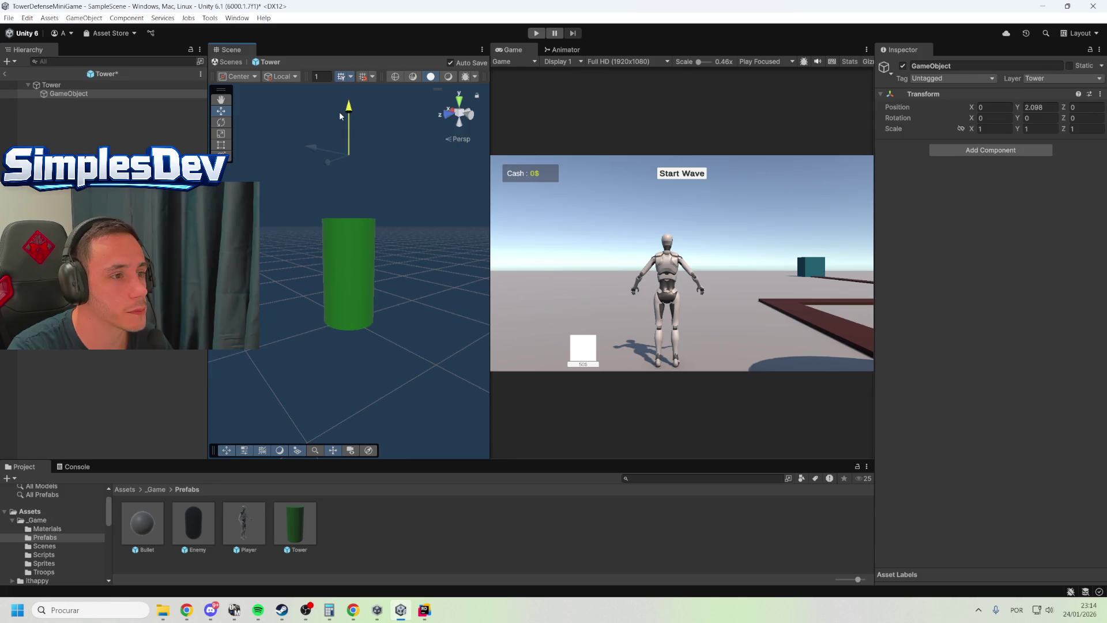
click(1038, 107)
text(2)
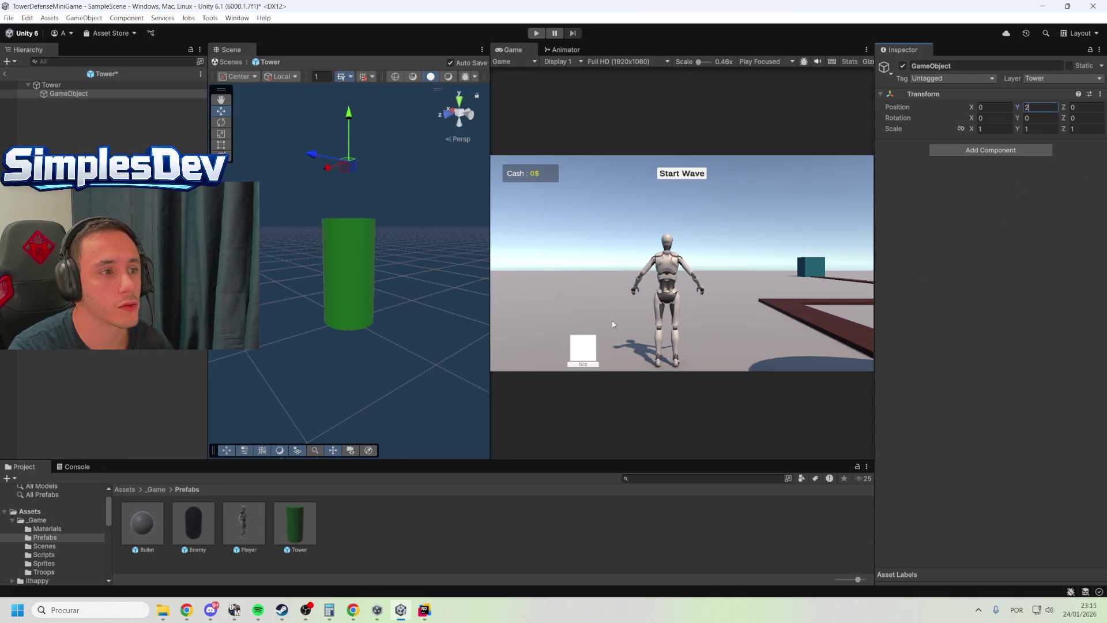
click(62, 94)
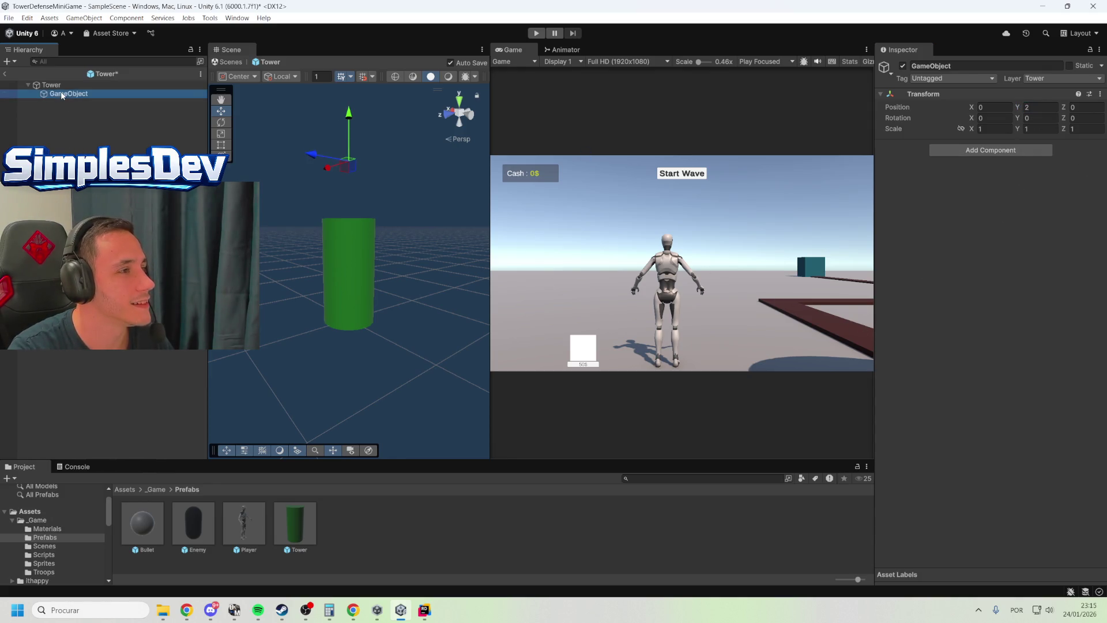
text(FirePoint)
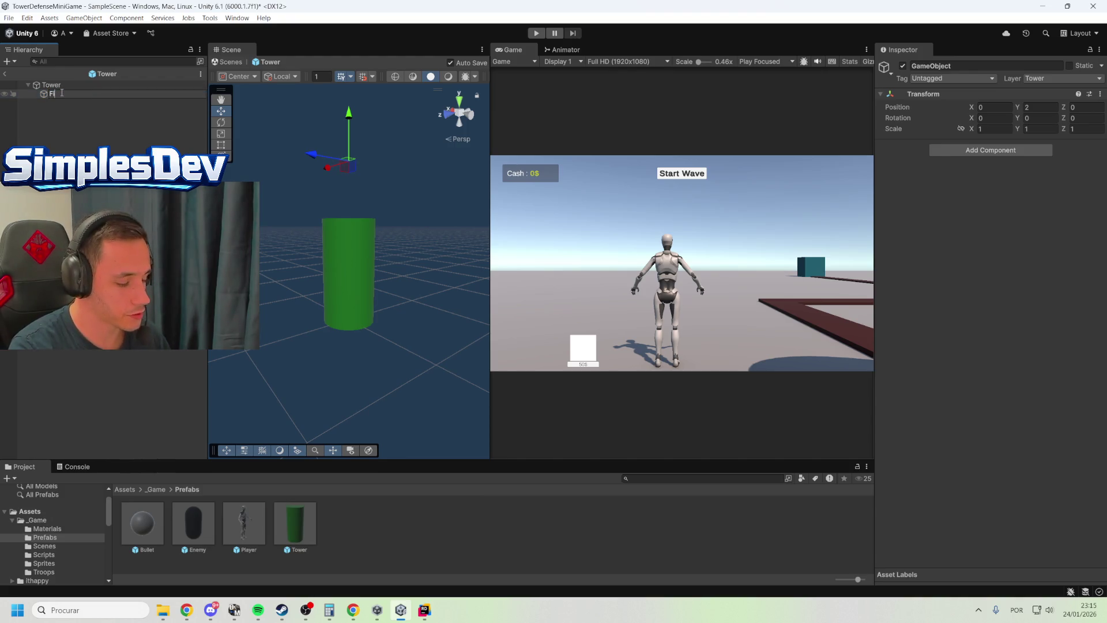
key(Return)
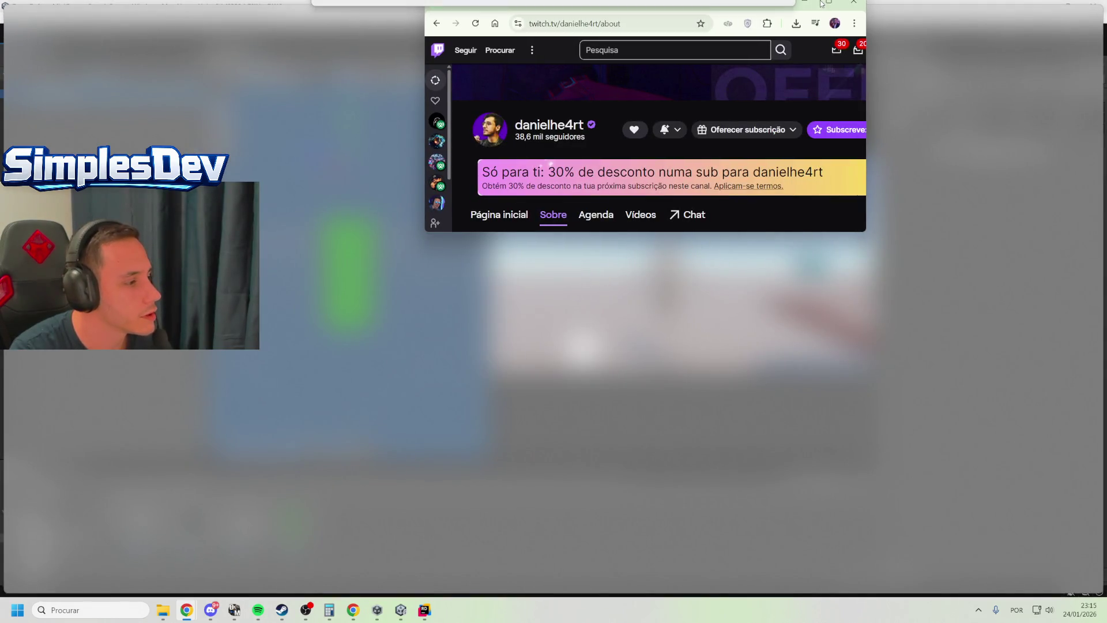
click(403, 537)
scroll(357, 473, up, 5)
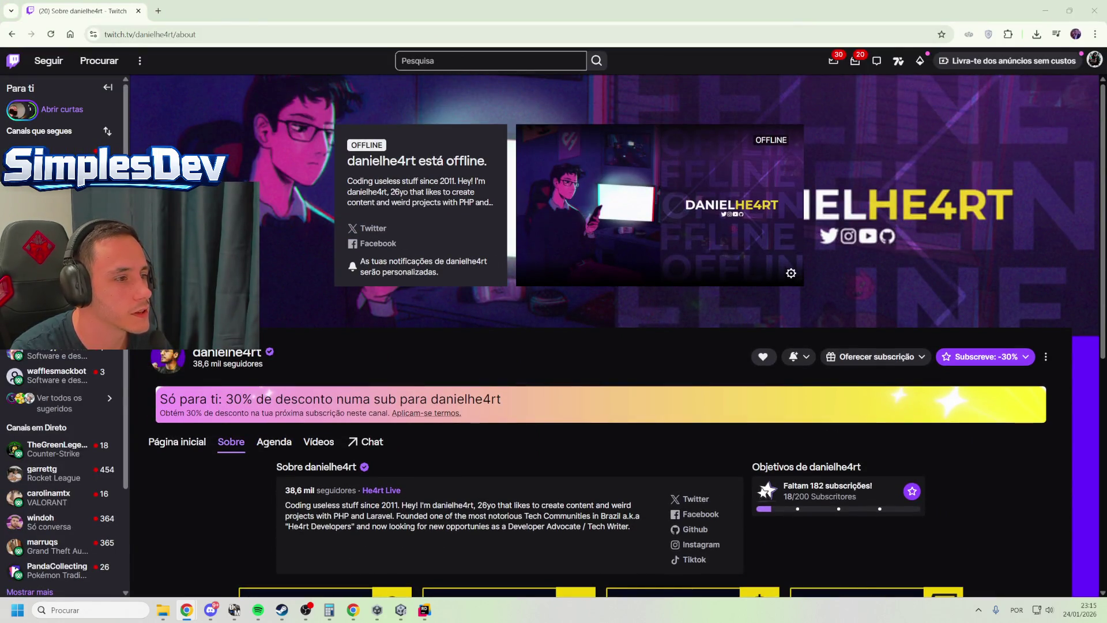
scroll(643, 412, down, 3)
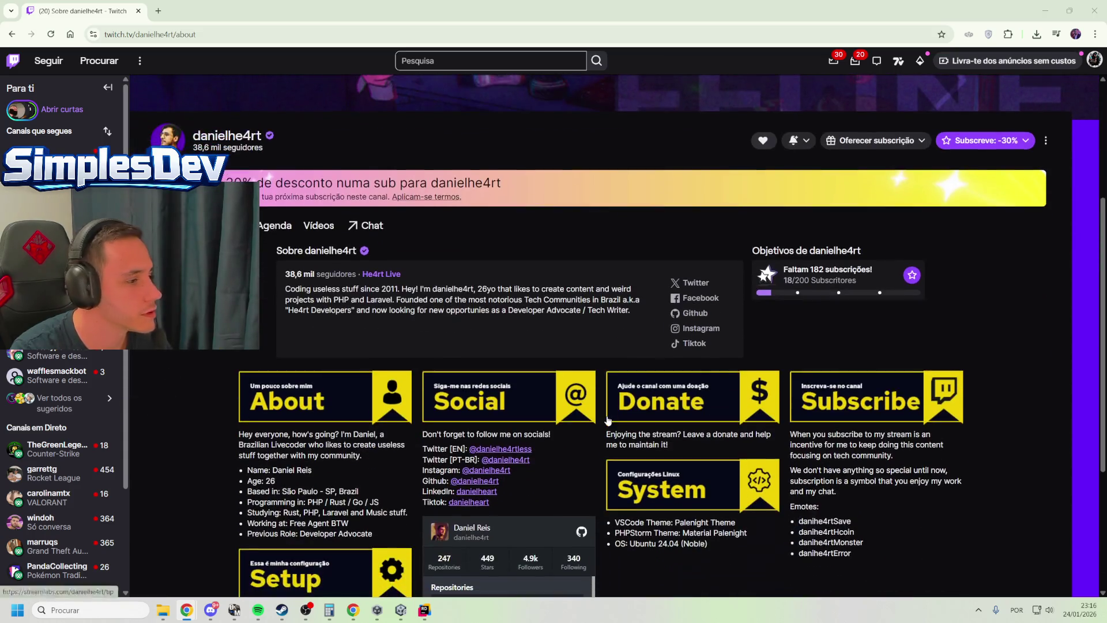
scroll(546, 295, down, 3)
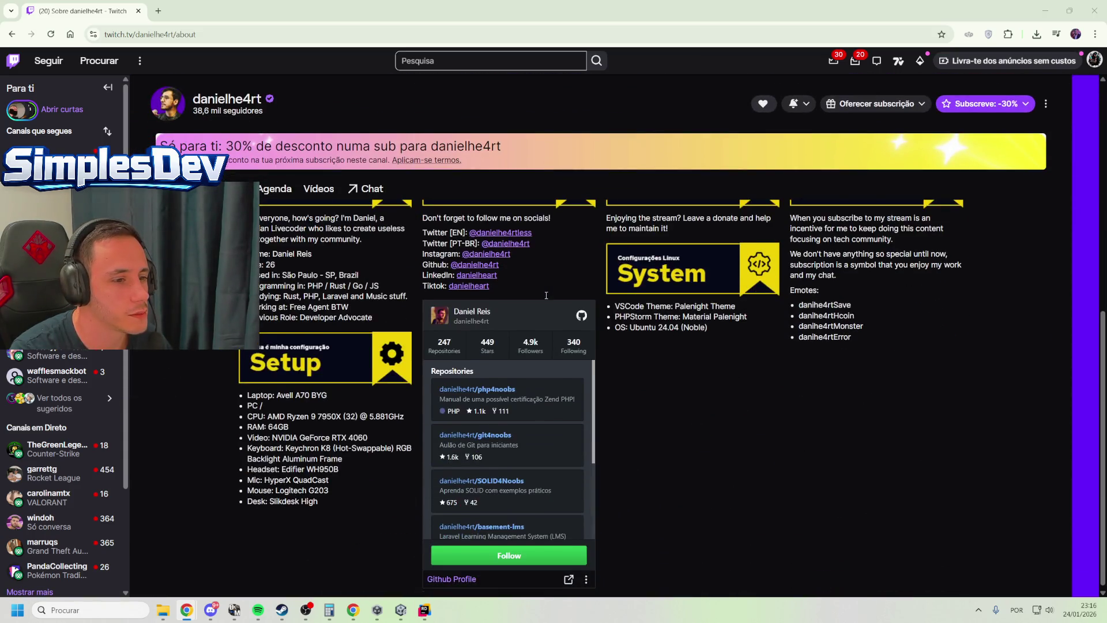
scroll(302, 319, up, 2)
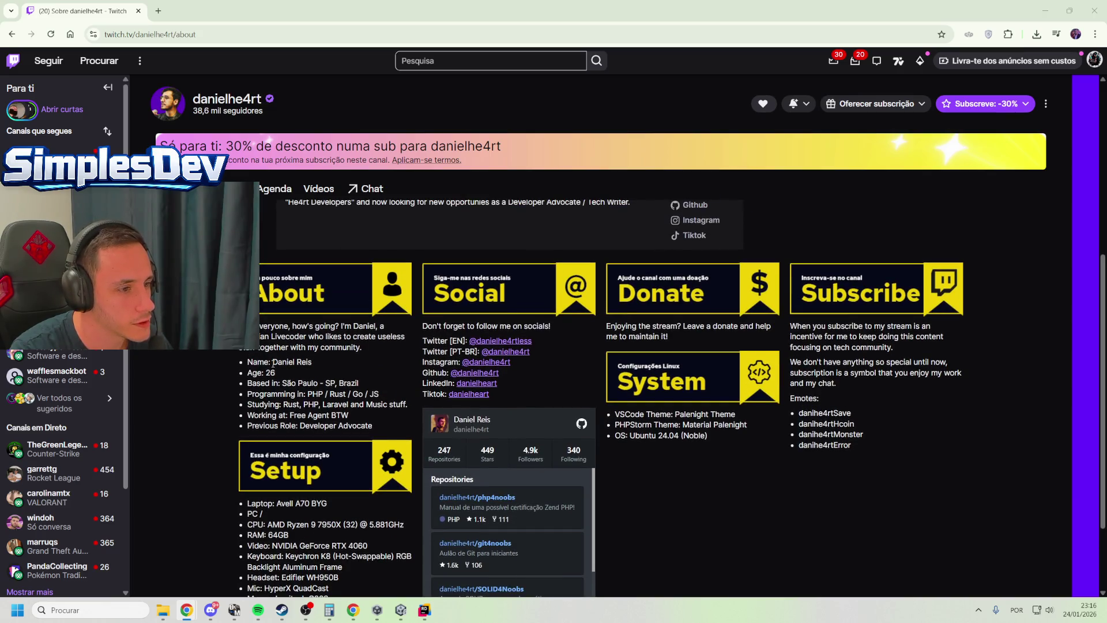
drag(274, 363, 319, 369)
mouse_move(248, 382)
mouse_down()
mouse_move(383, 392)
mouse_move(249, 392)
mouse_move(349, 416)
mouse_move(418, 406)
mouse_up()
click(282, 397)
mouse_move(349, 417)
mouse_down()
mouse_move(367, 419)
mouse_move(269, 416)
mouse_move(379, 427)
mouse_up()
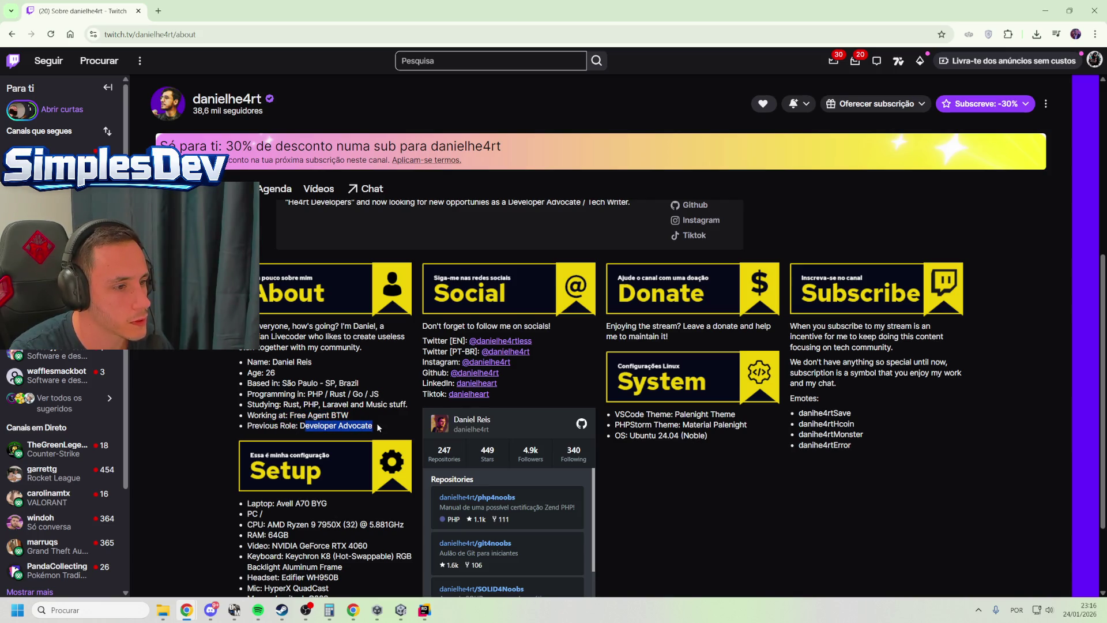
scroll(350, 436, down, 2)
click(304, 396)
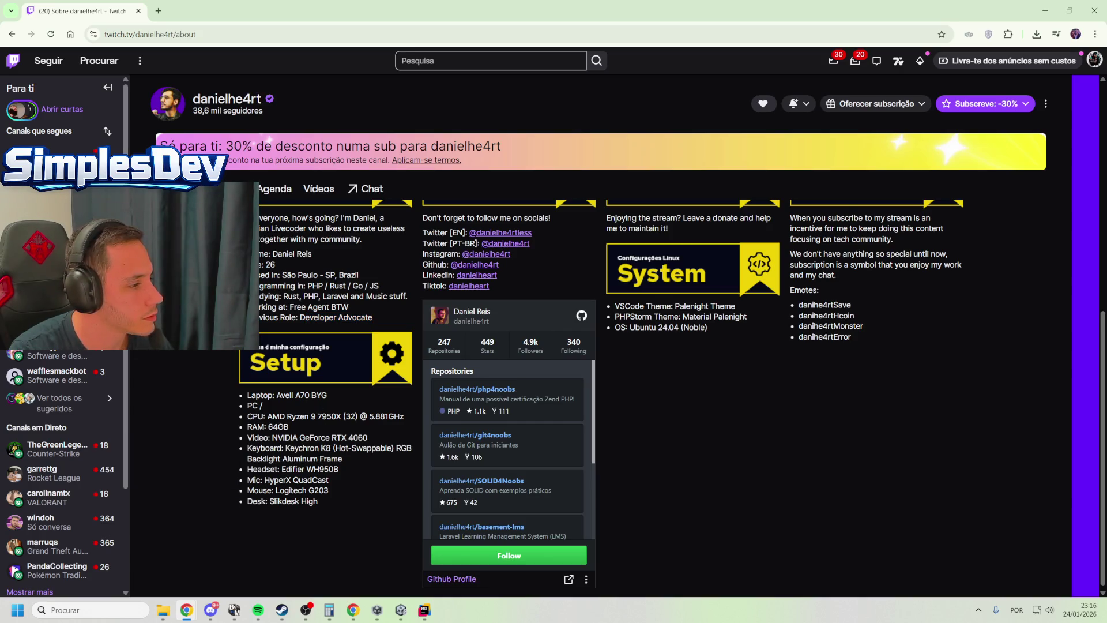
scroll(210, 497, up, 5)
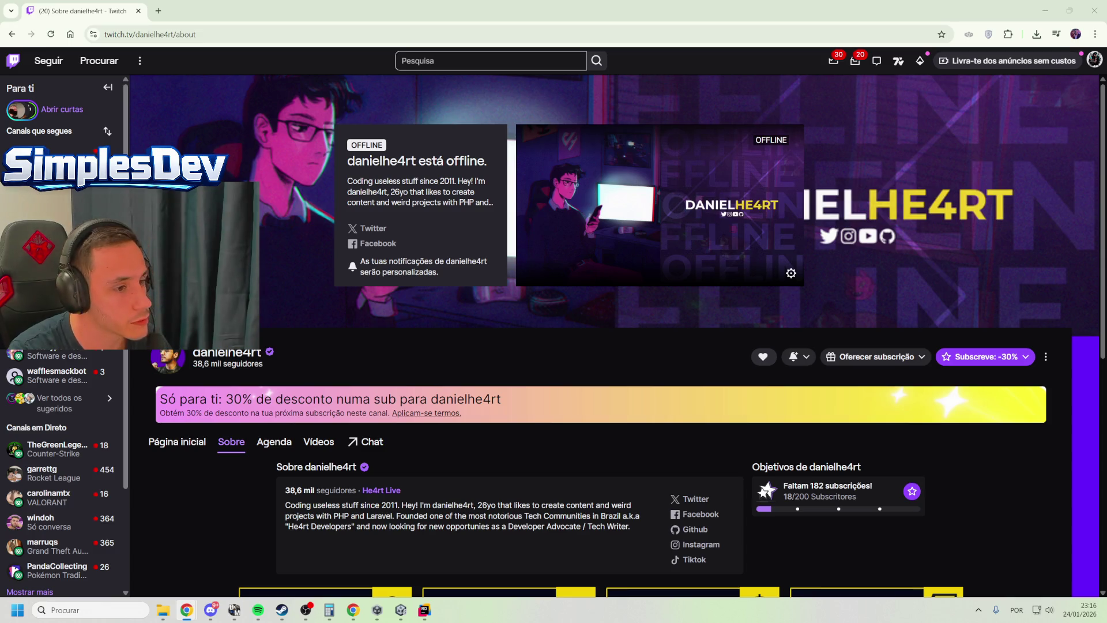
mouse_move(397, 606)
click(401, 542)
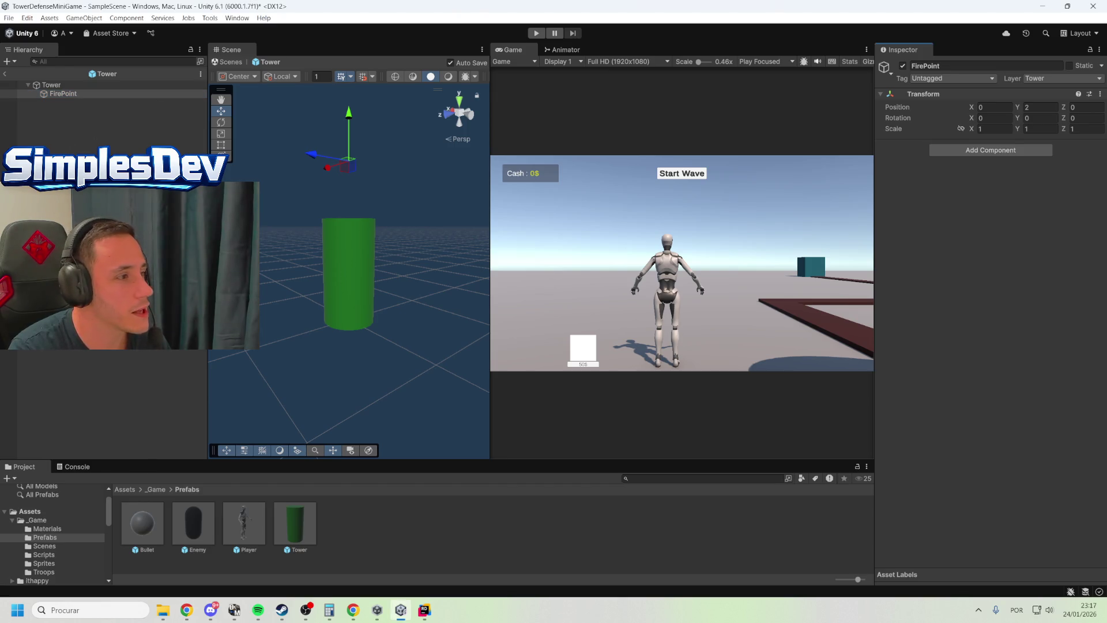
Assign FirePoint to the Tower's Fire Point slot
click(13, 79)
click(55, 85)
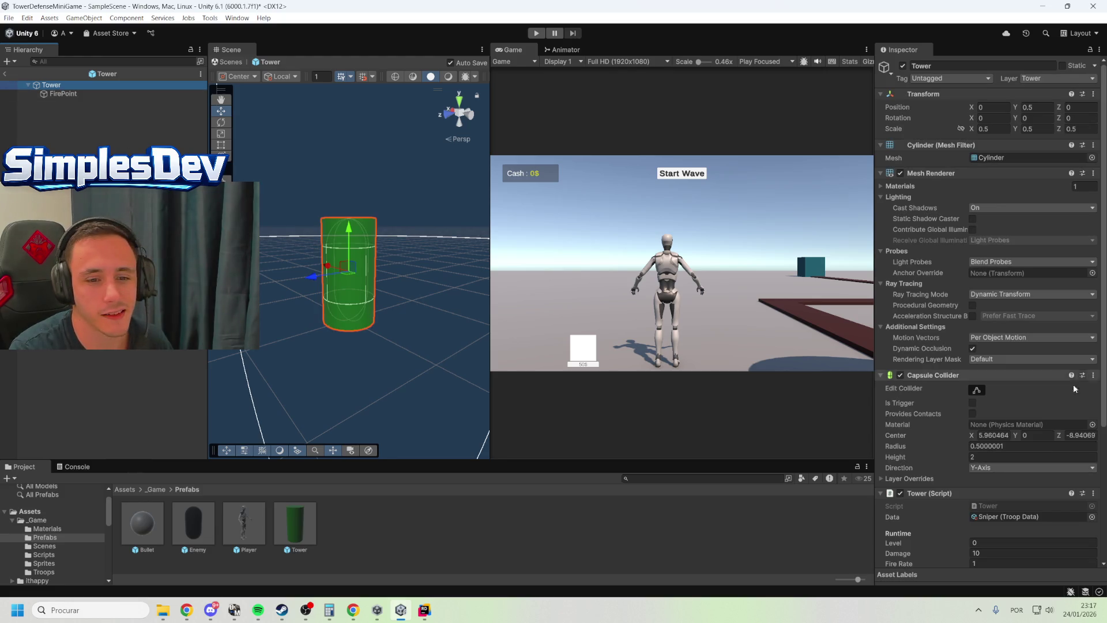
scroll(1029, 405, down, 5)
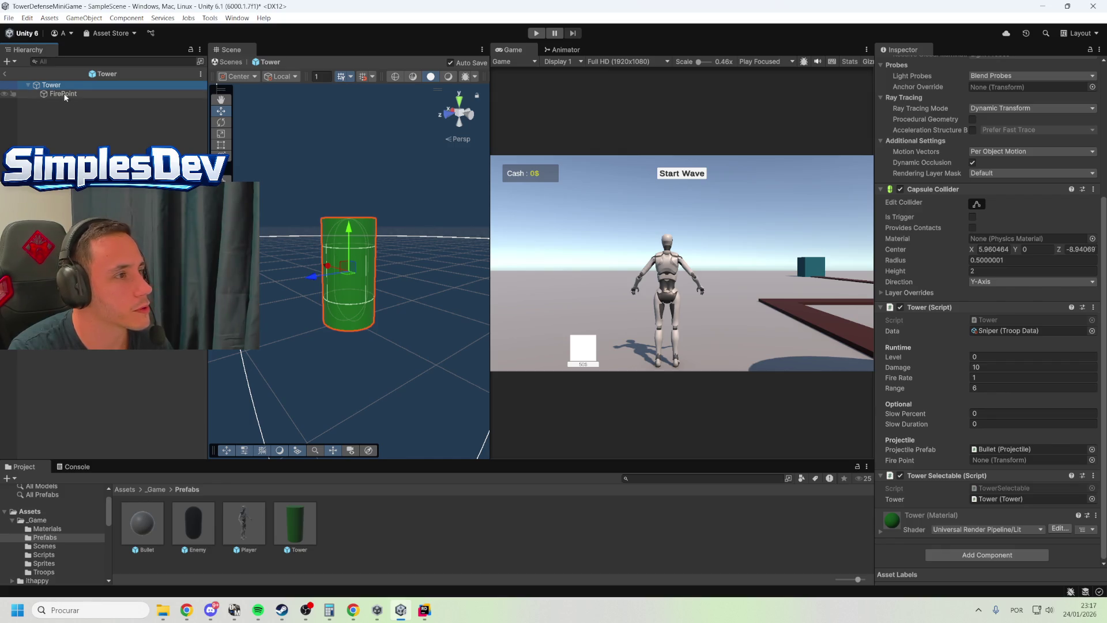
mouse_move(66, 97)
mouse_down()
mouse_move(1032, 477)
mouse_move(1017, 462)
mouse_up()
Return to SampleScene and bring up Tower.cs in Rider
click(69, 133)
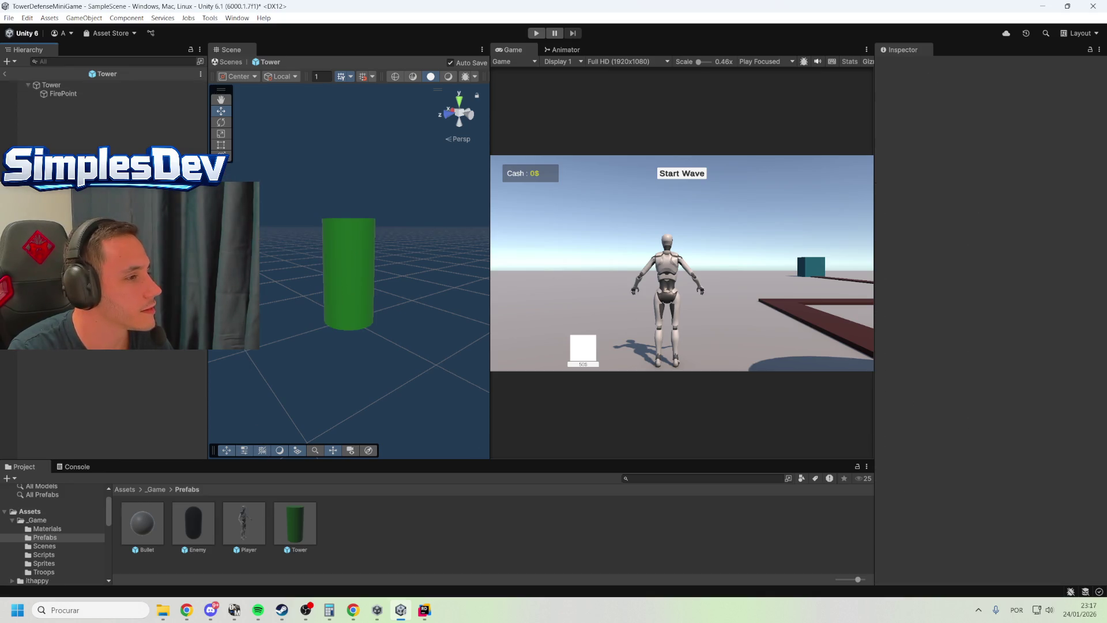
click(4, 75)
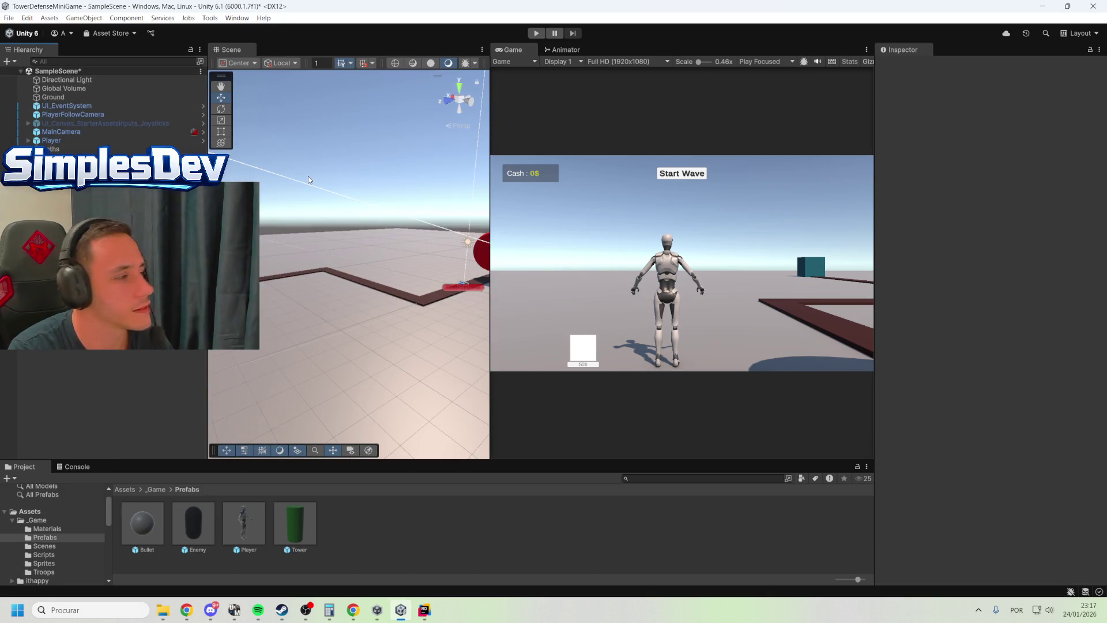
click(424, 610)
click(610, 328)
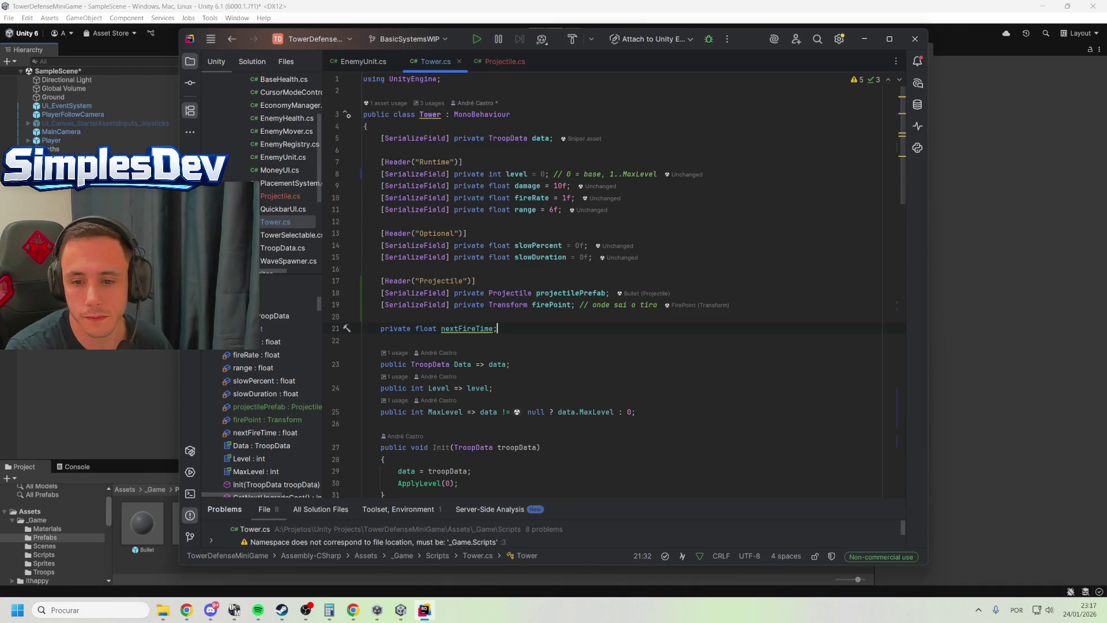
Open the Projectile.cs tab in Rider, then switch to Unity and enter play mode
key(alt+Tab)
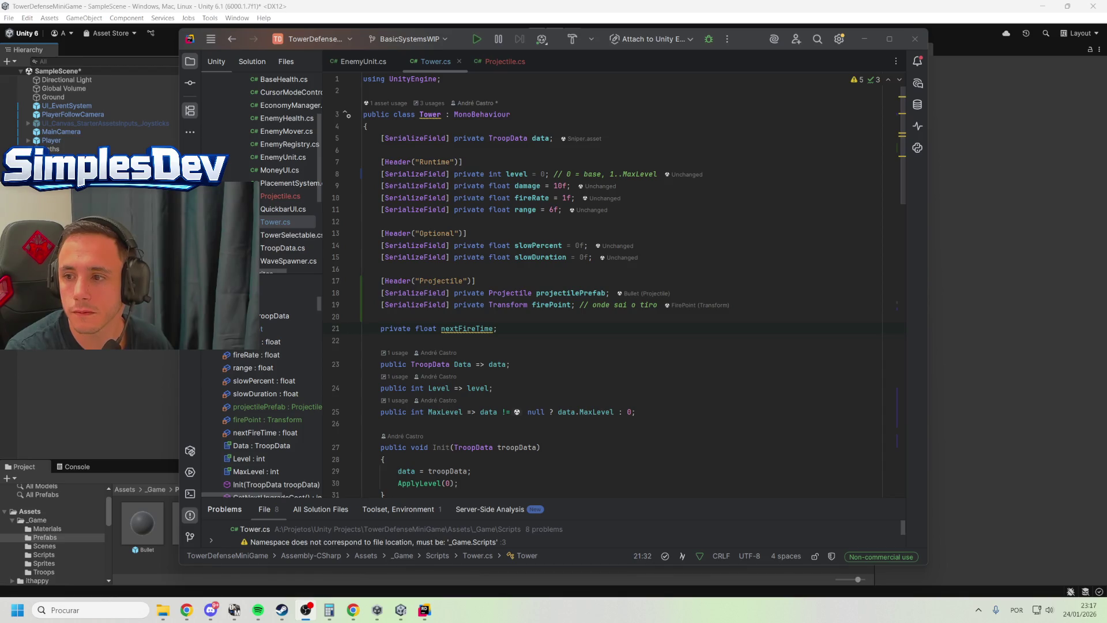
click(672, 349)
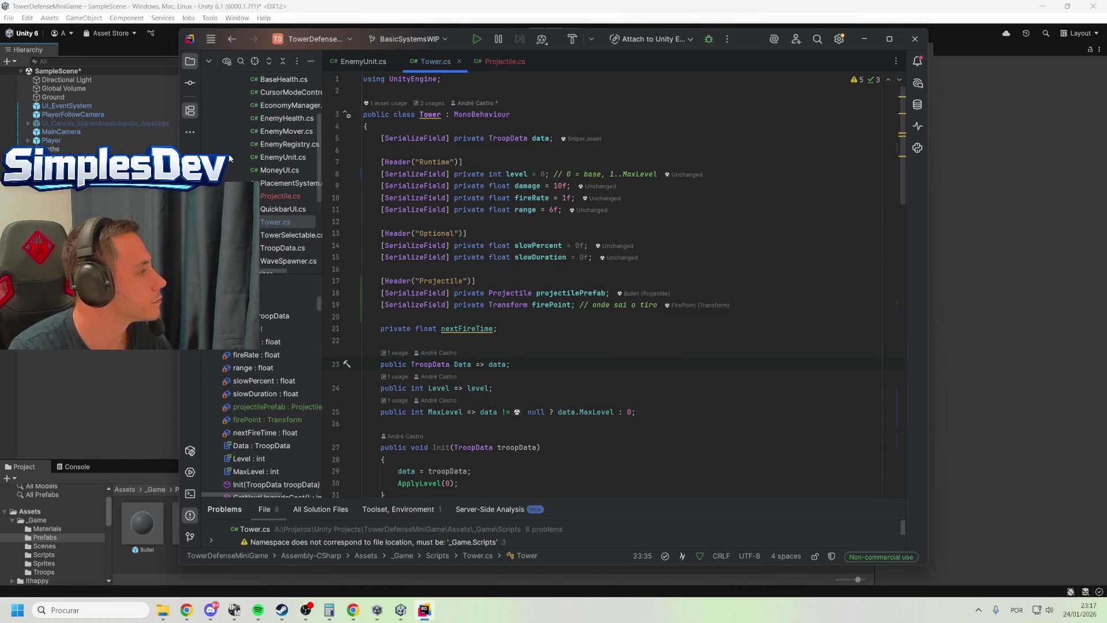
scroll(652, 296, down, 3)
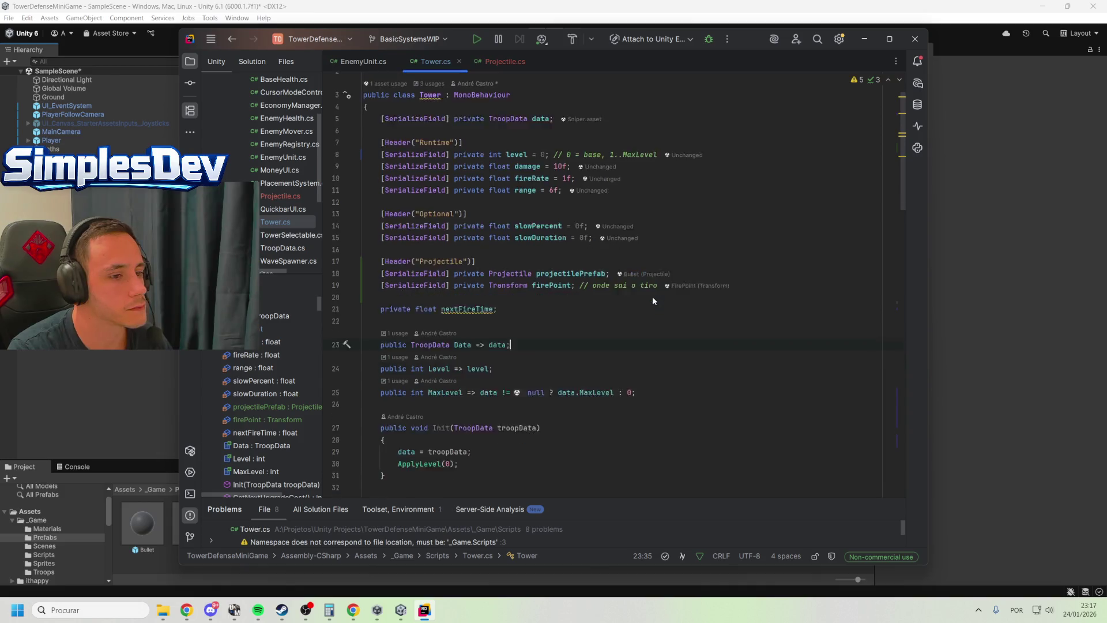
scroll(475, 75, up, 3)
click(479, 62)
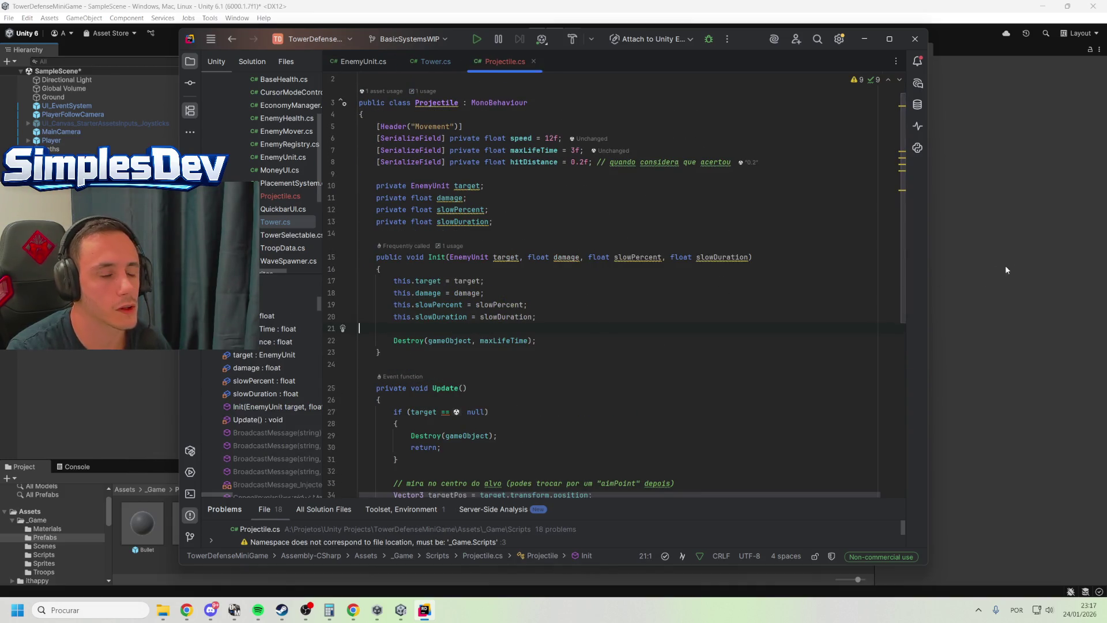
click(933, 137)
click(536, 33)
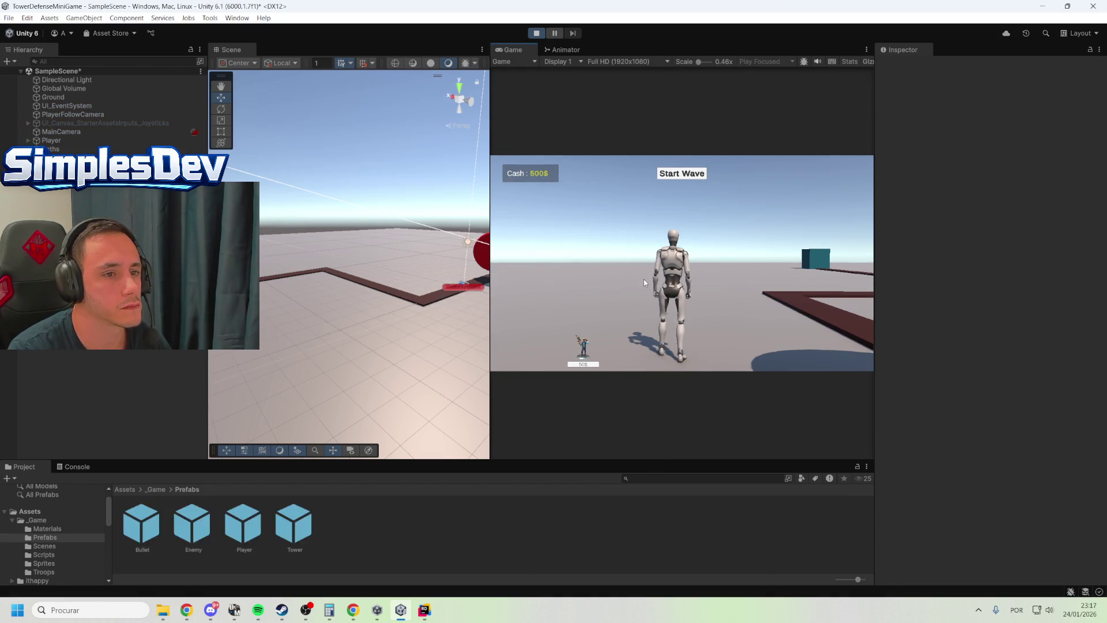
Walk the character with W and S, then place a green tower near the path corner
key(w)
click(843, 275)
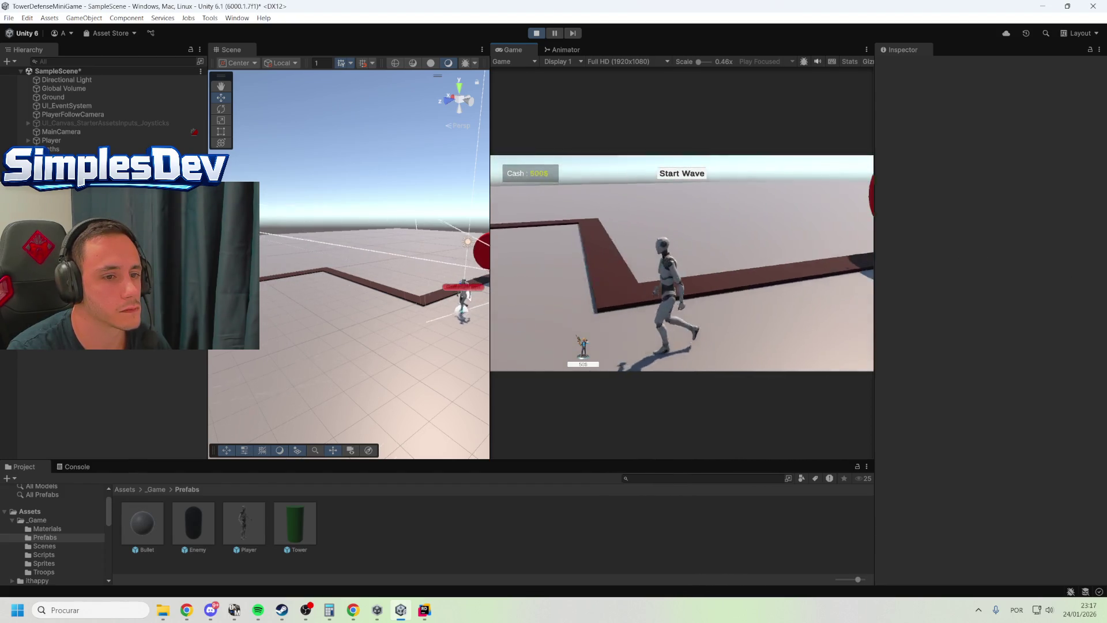
key(s)
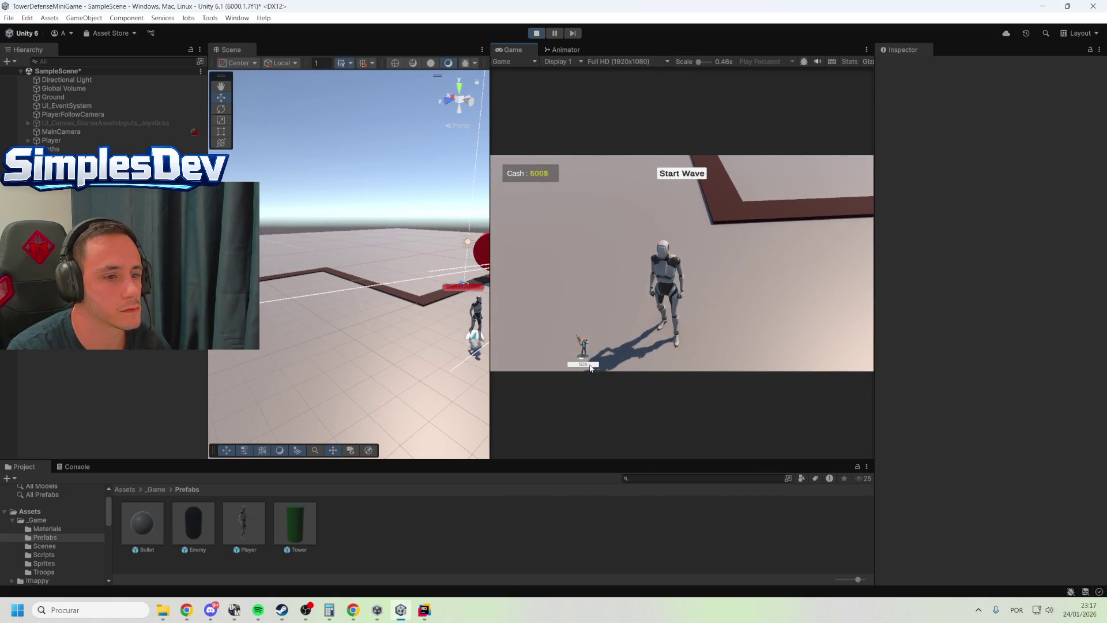
key(t)
click(650, 225)
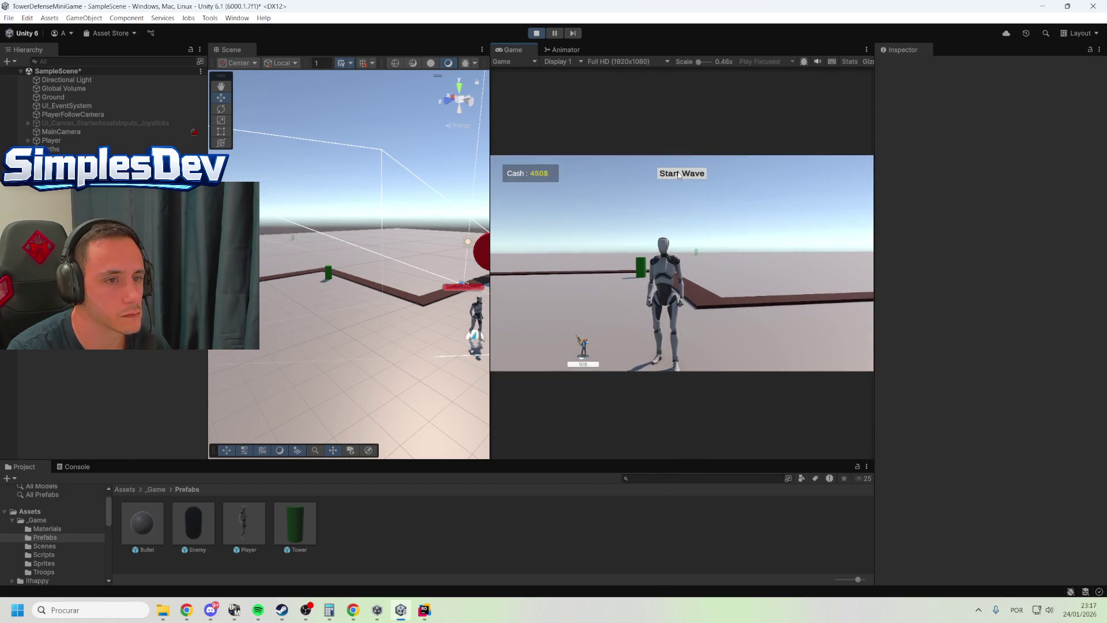
Walk the character along the path past the towers as Cash reaches 550$, then stop the game
key(w)
key(w)
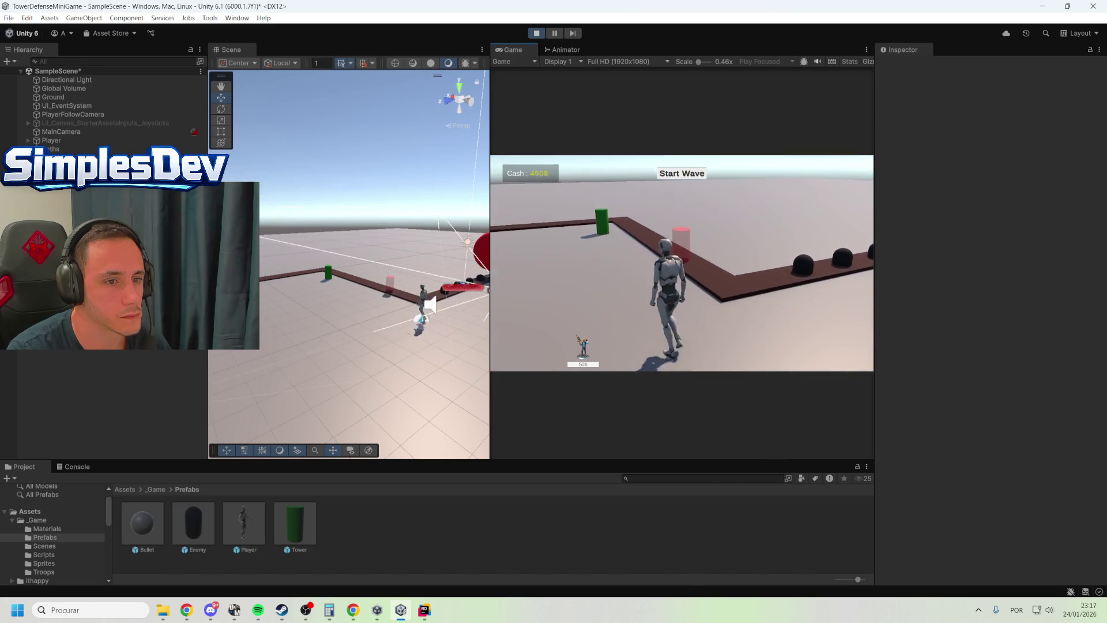
key(w)
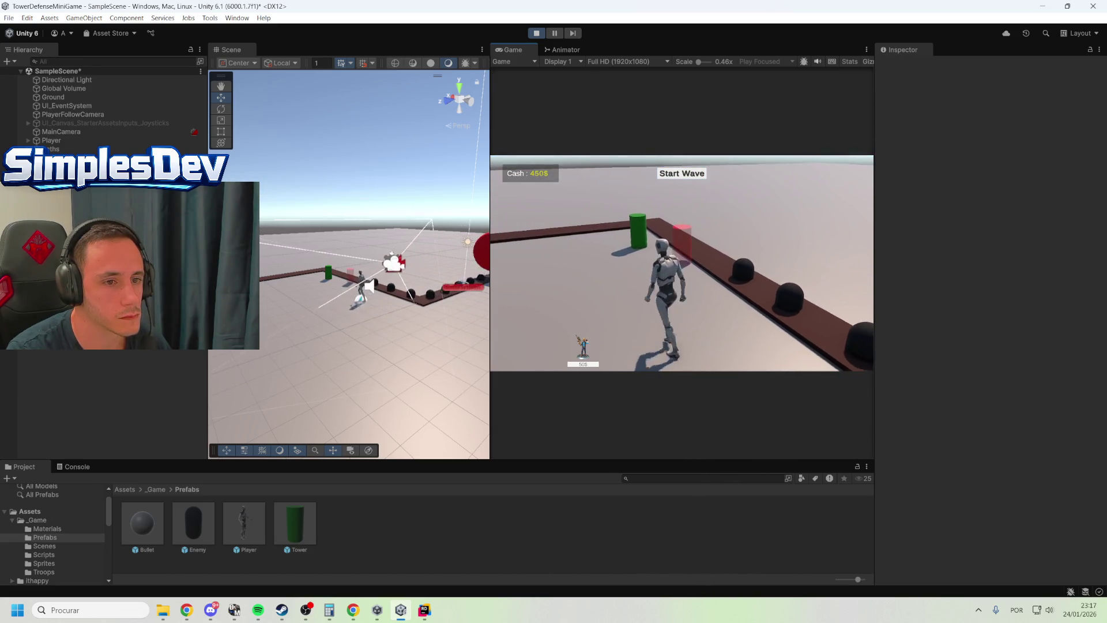
key(w)
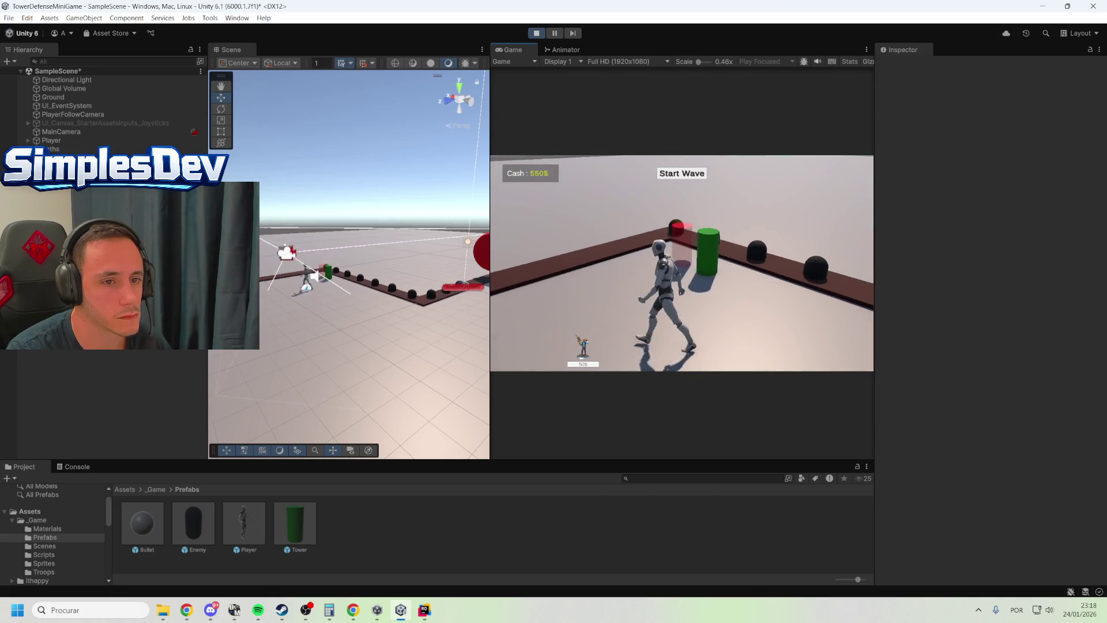
key(w)
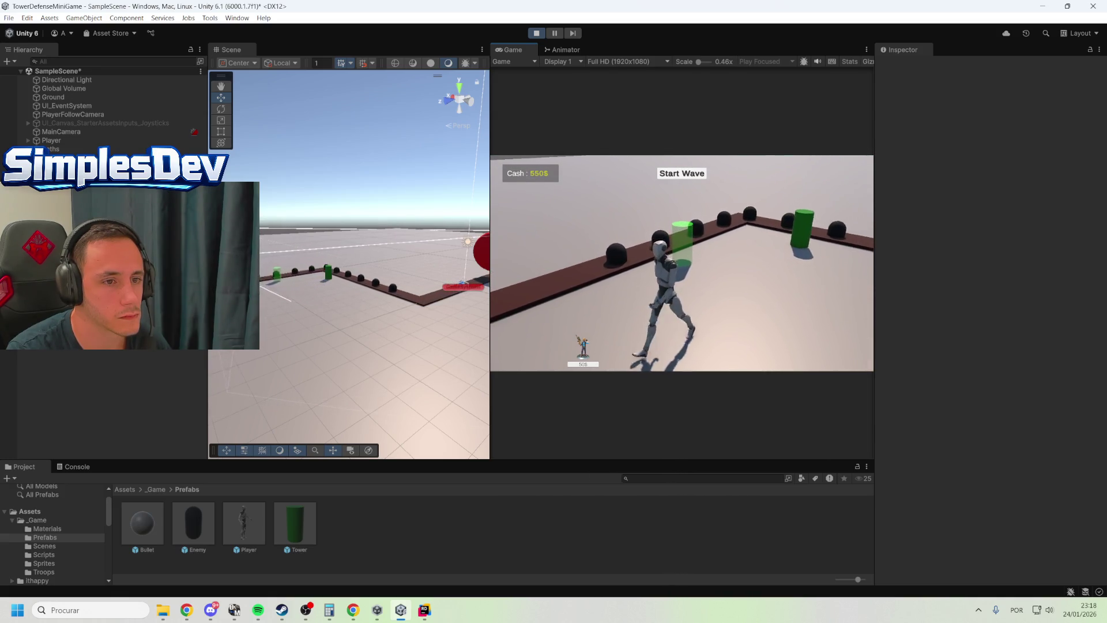
key(w)
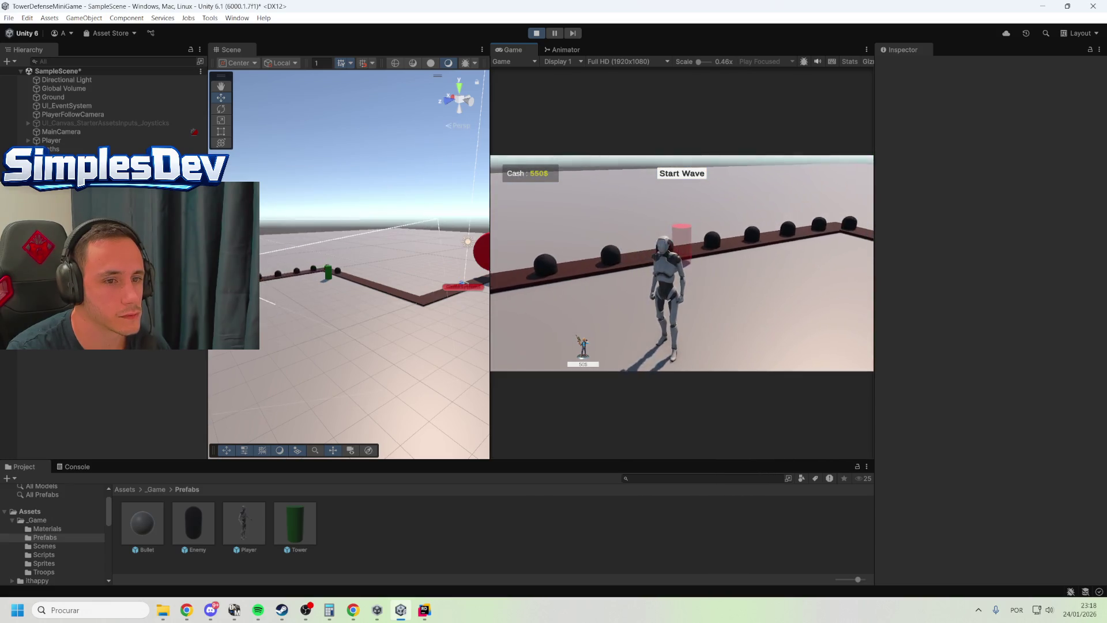
key(w)
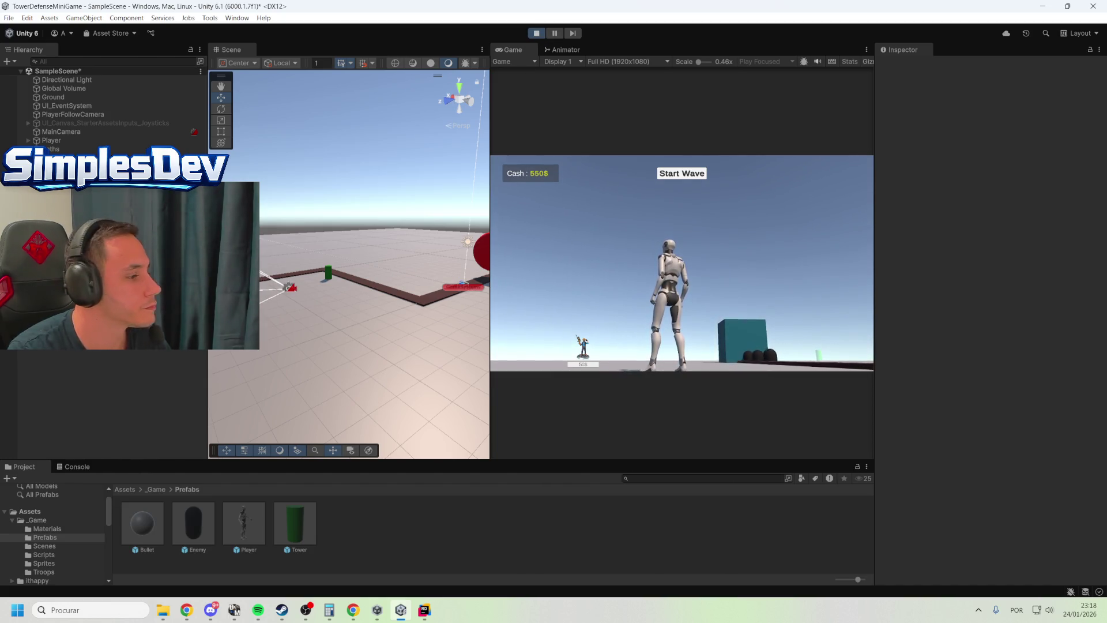
click(535, 33)
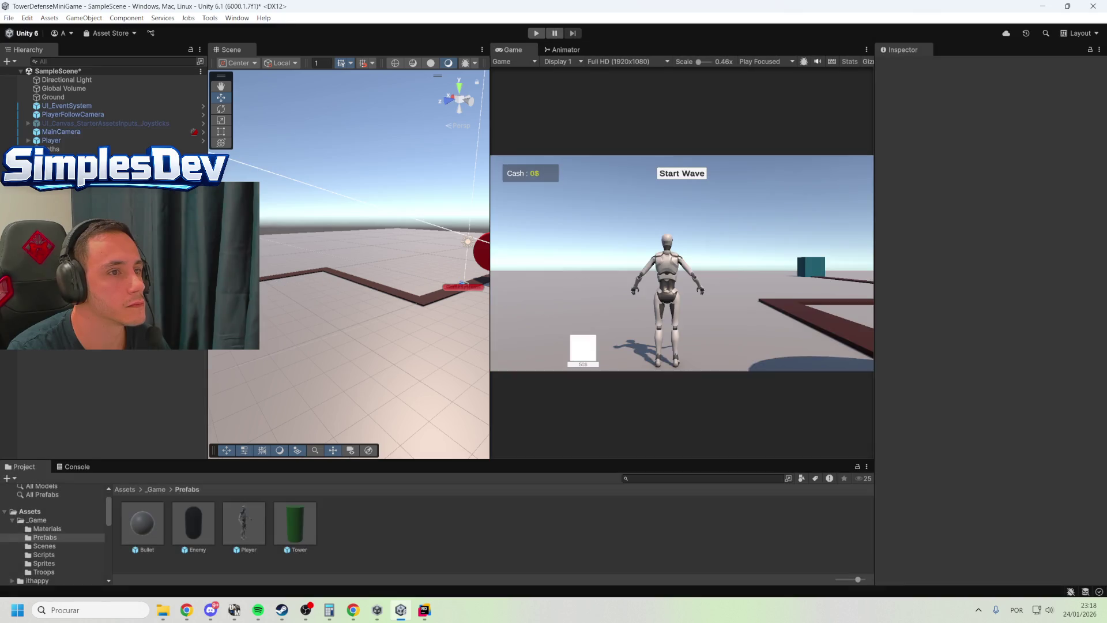
Orbit the Scene view around the play area, then select the Bullet prefab
key(alt+Tab)
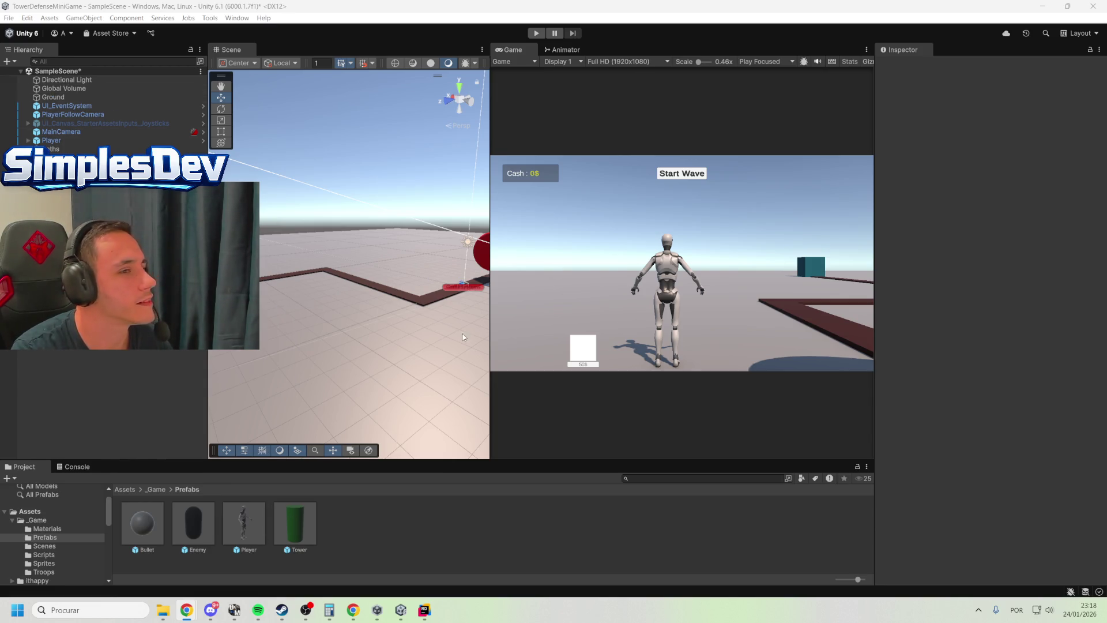
drag(375, 254, 423, 212)
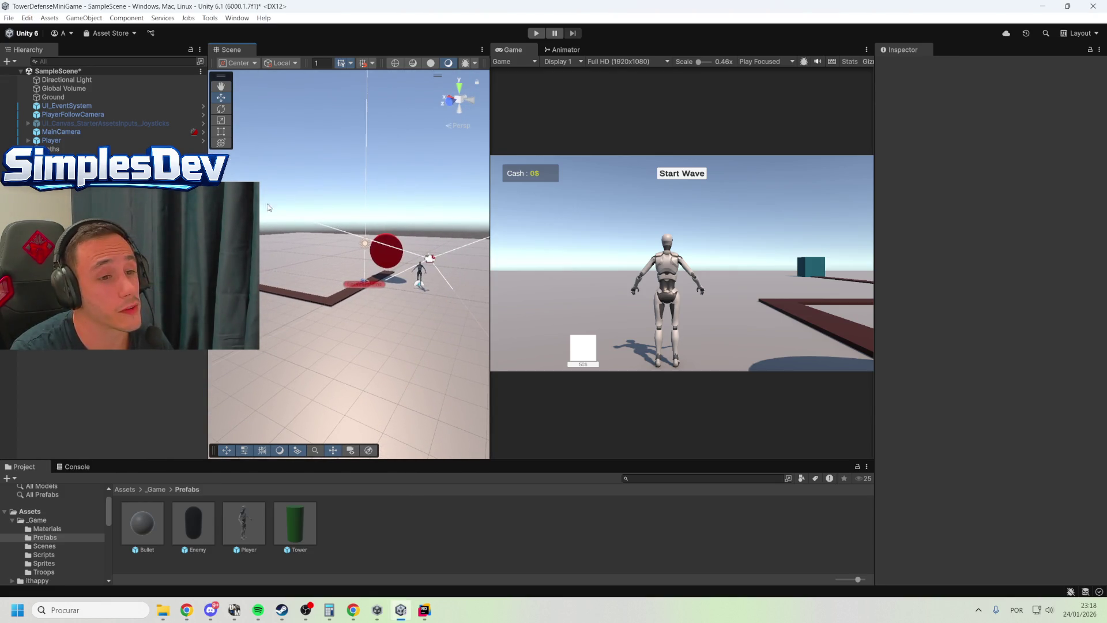
drag(342, 242, 377, 241)
click(147, 536)
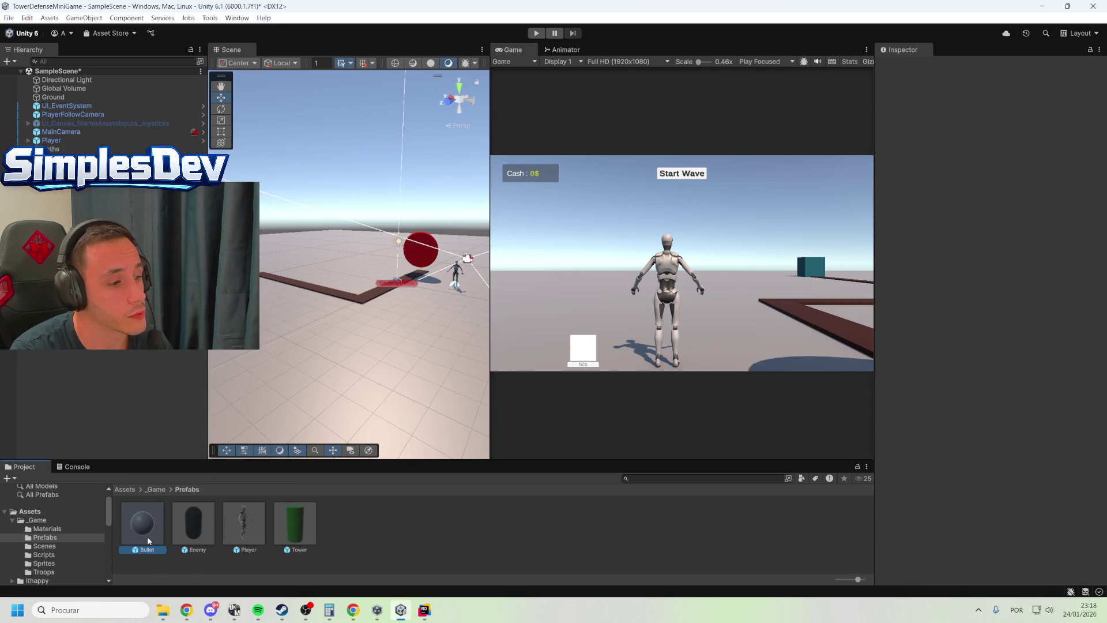
Set the Bullet projectile's Speed to 20 and start entering a Hit Distance of 0.3
scroll(990, 368, down, 5)
click(980, 377)
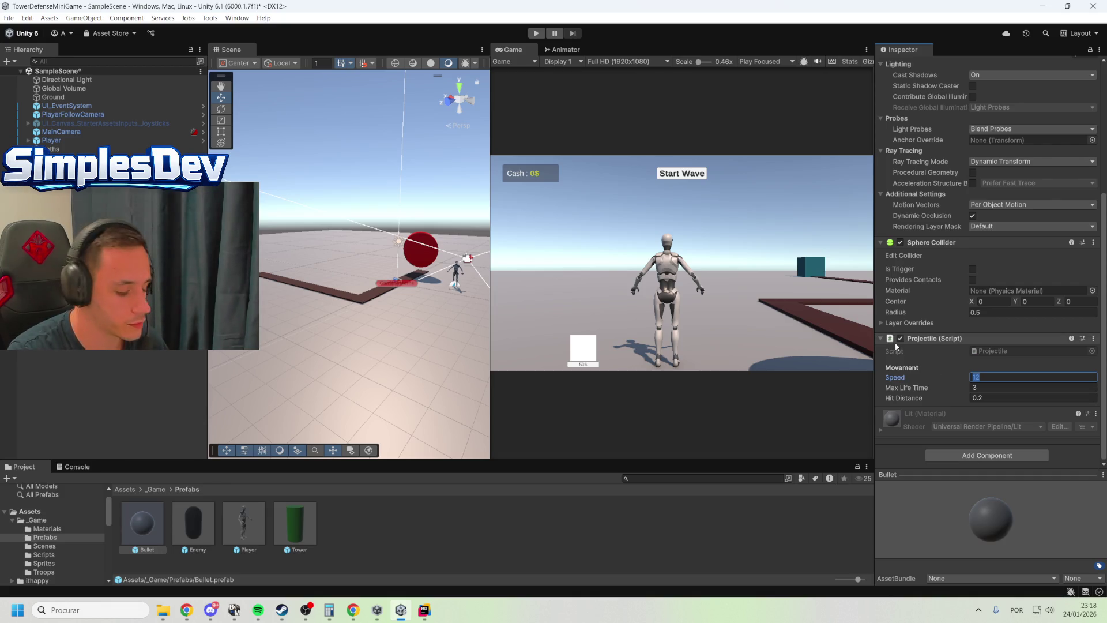
text(30)
key(BackSpace)
key(BackSpace)
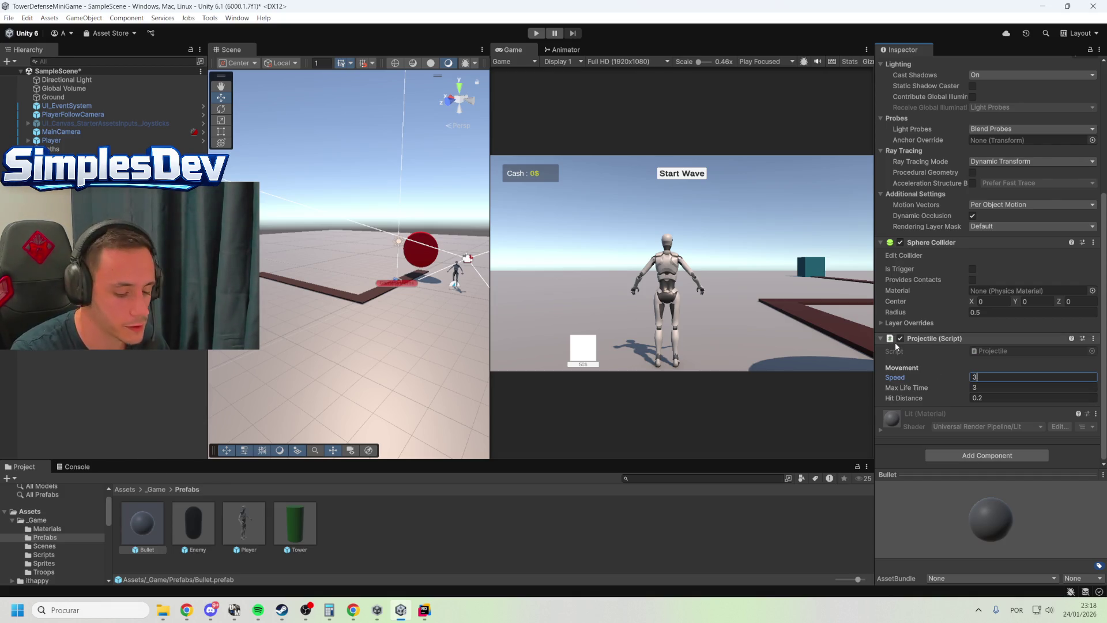
text(20)
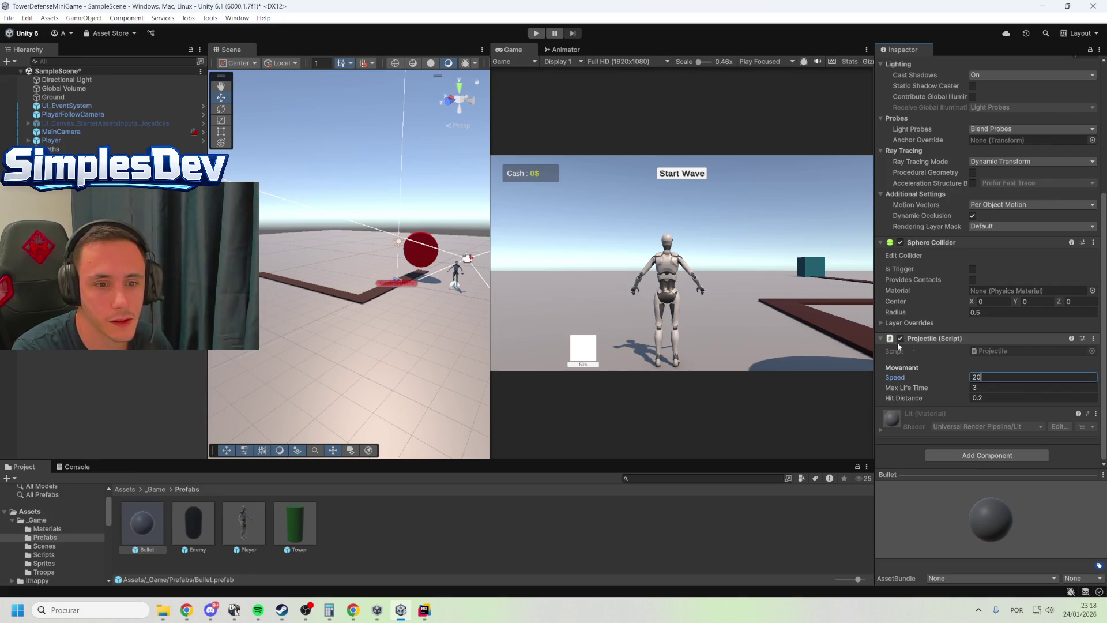
click(1007, 398)
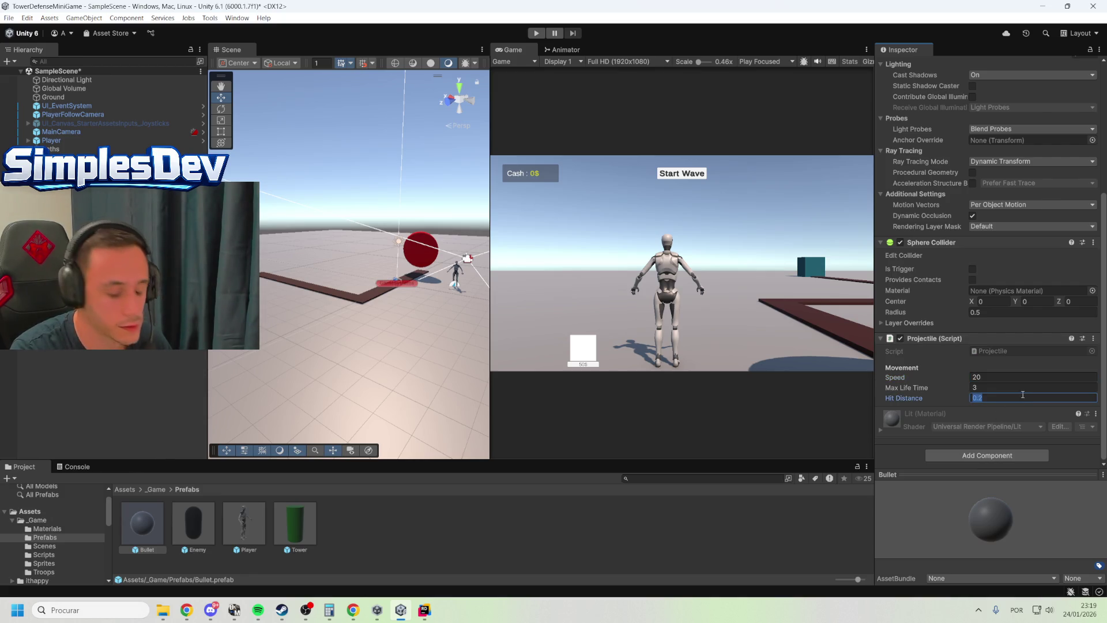
text(0.)
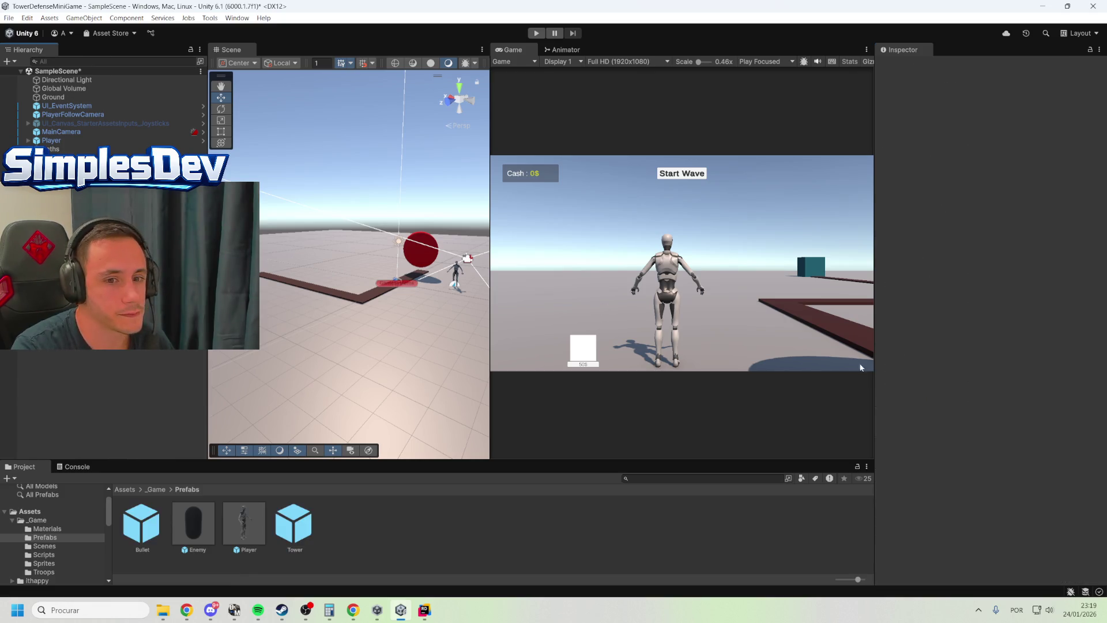
Start Play mode and walk the character toward the path
click(538, 33)
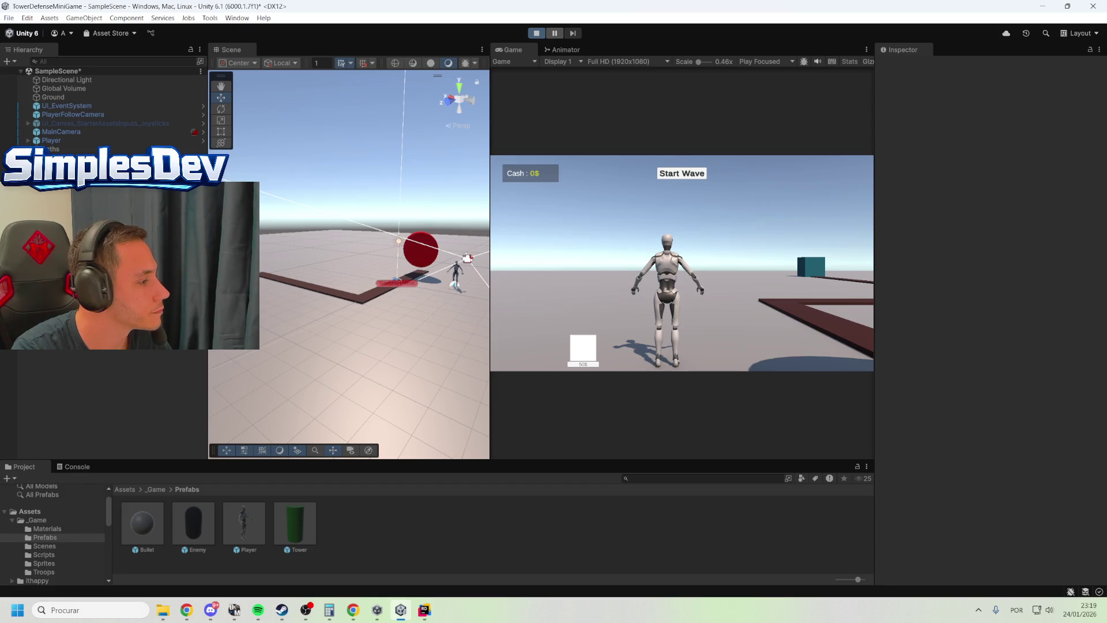
click(534, 438)
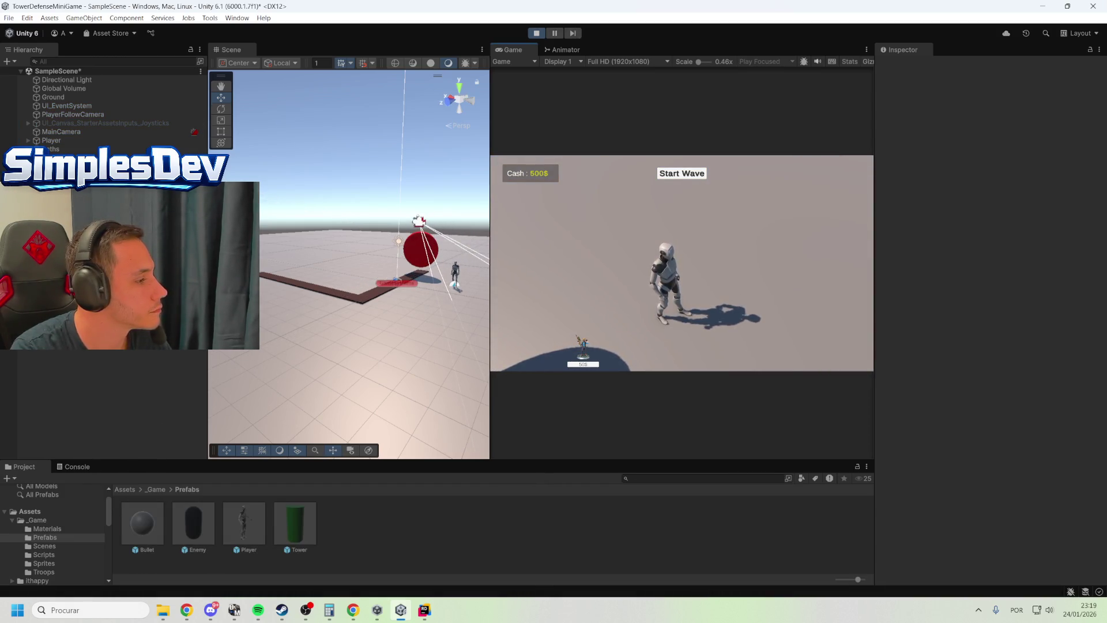
key(w)
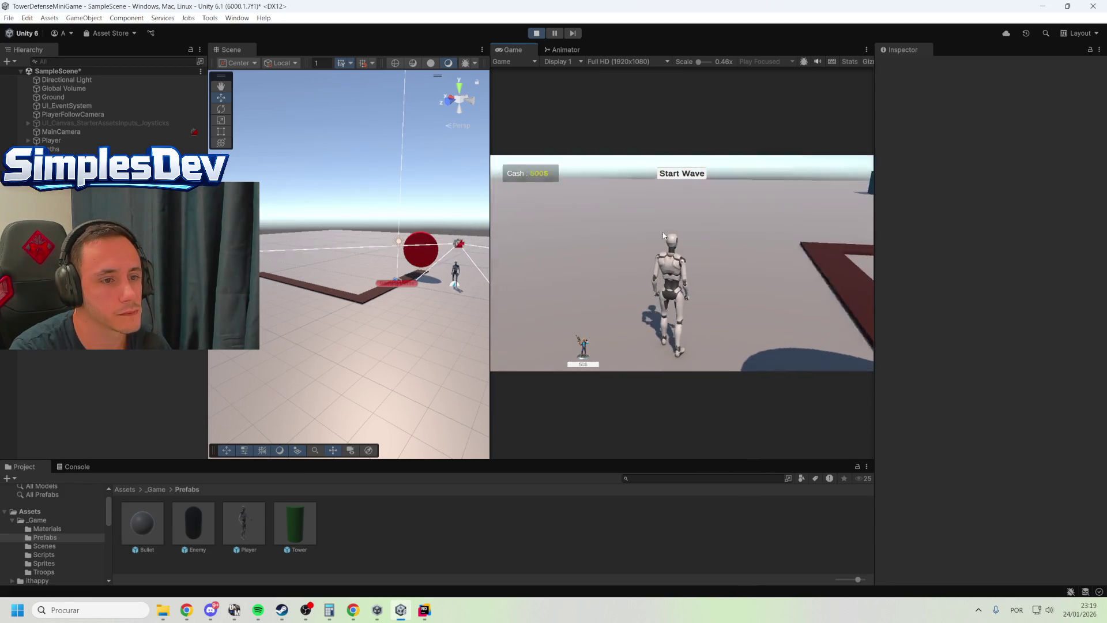
key(w)
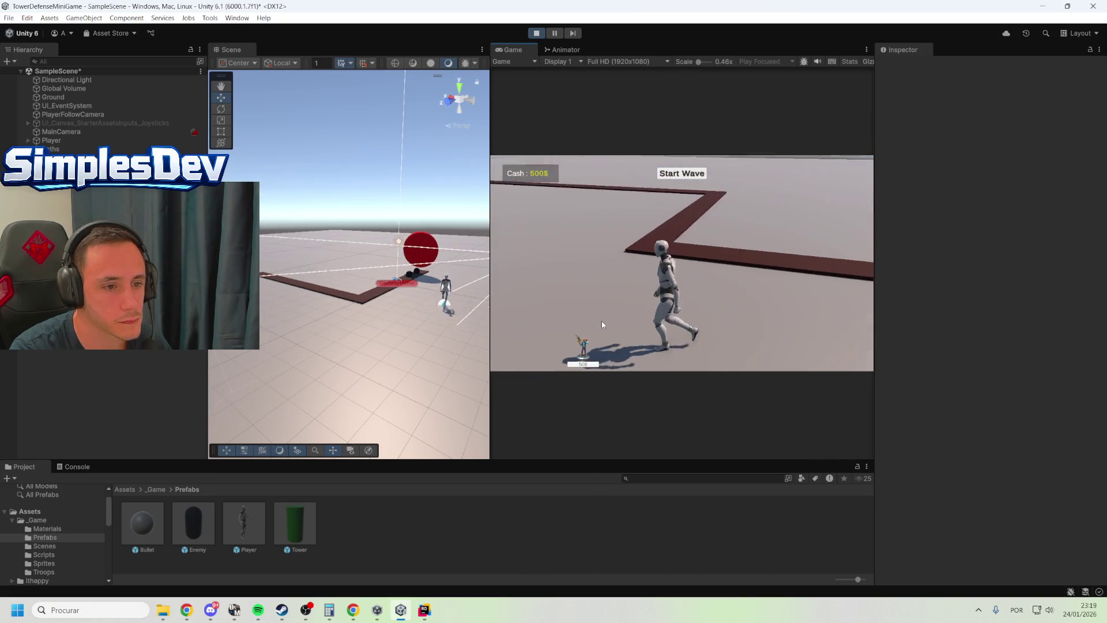
Start the enemy wave and place several 50$ towers along the path, leaving Cash at 480$
click(678, 174)
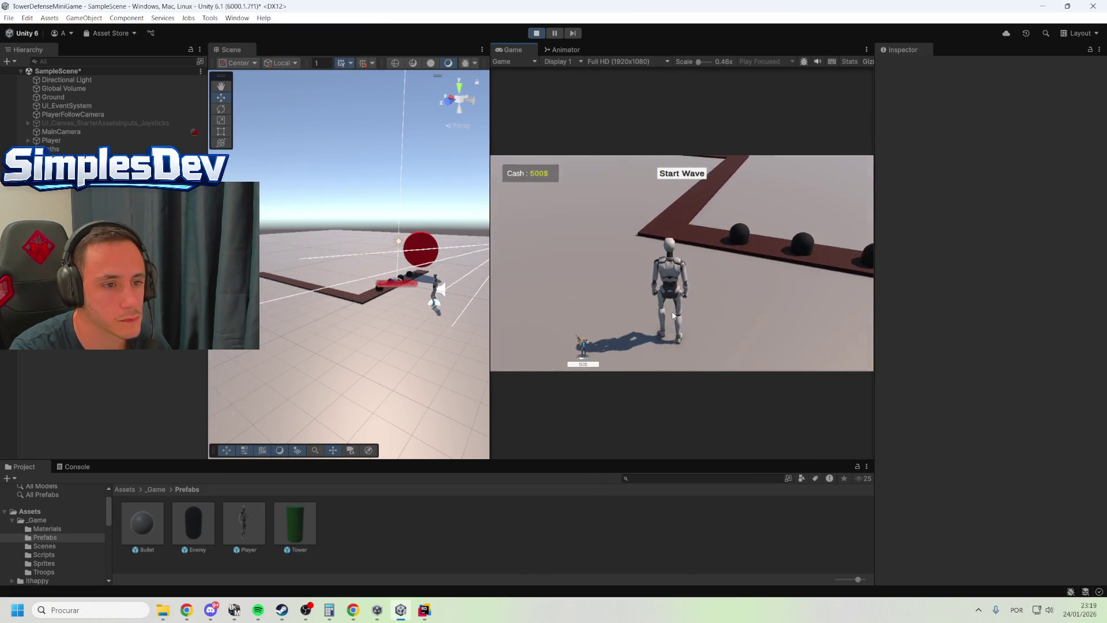
click(586, 363)
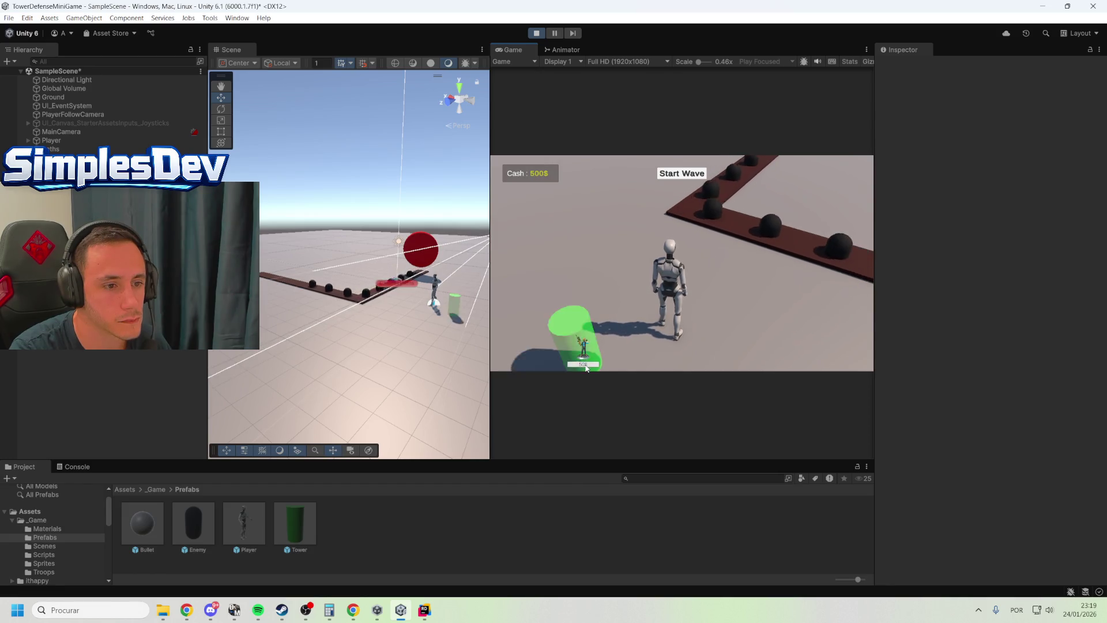
key(e)
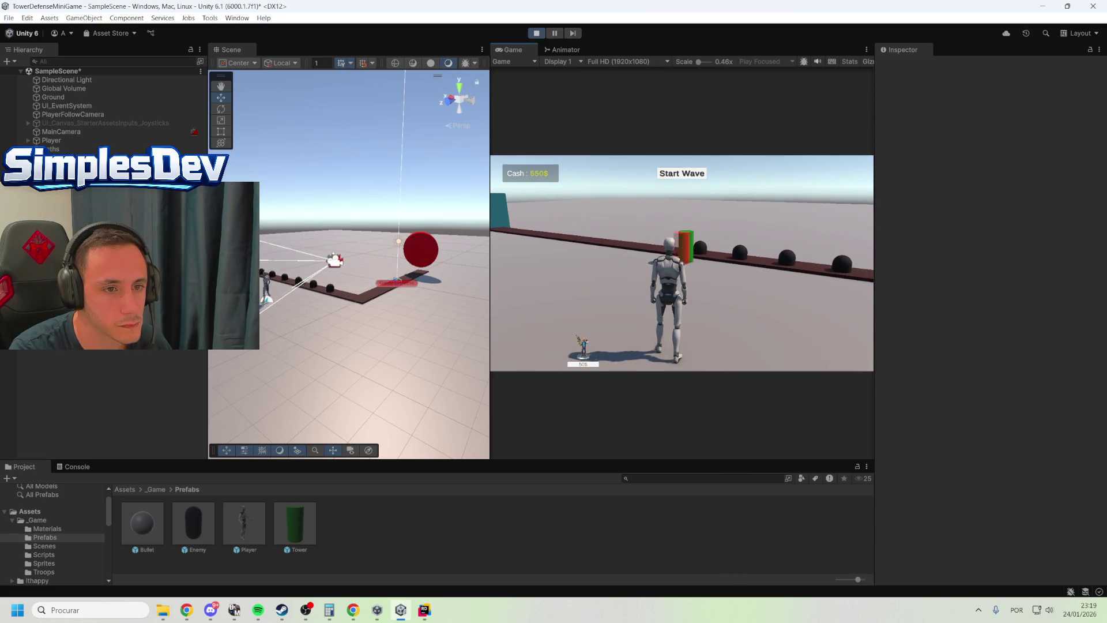
key(e)
key(e)
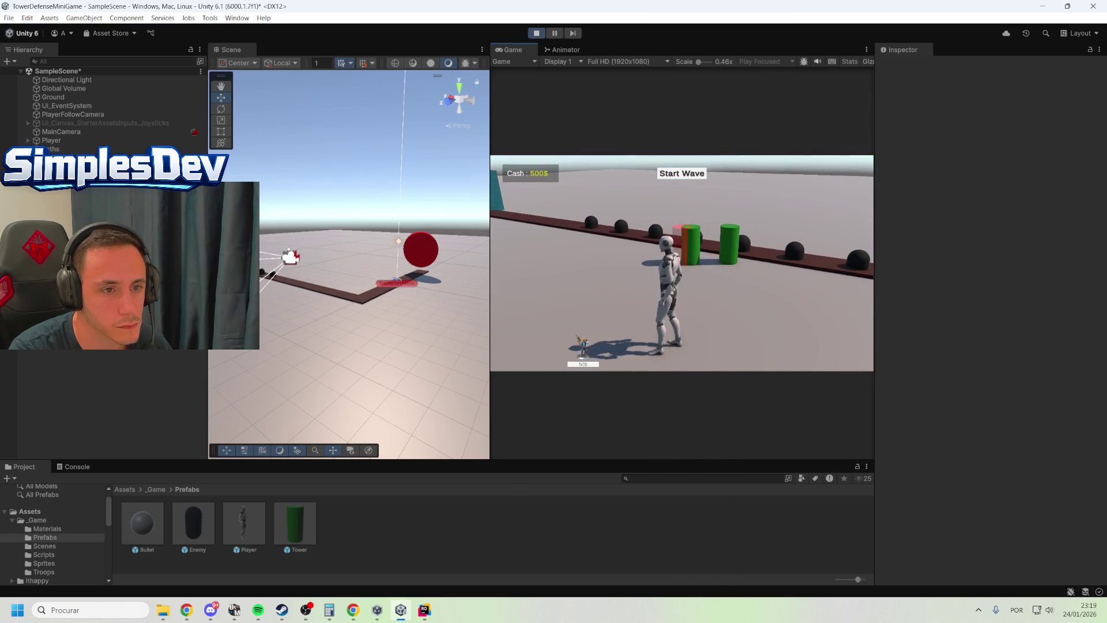
key(e)
key(w)
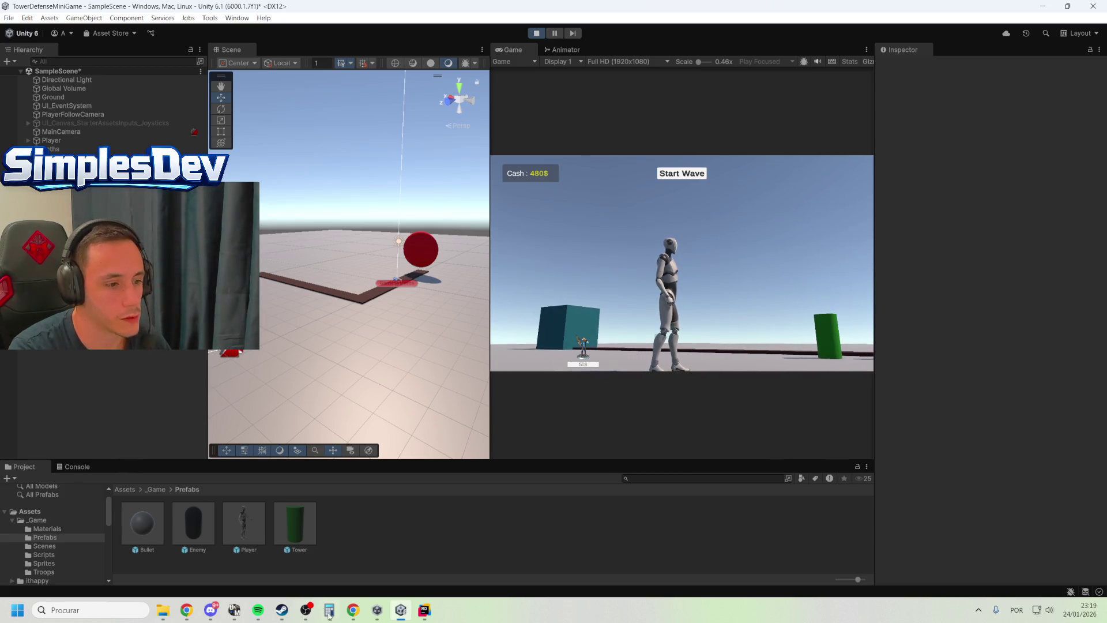
mouse_move(429, 616)
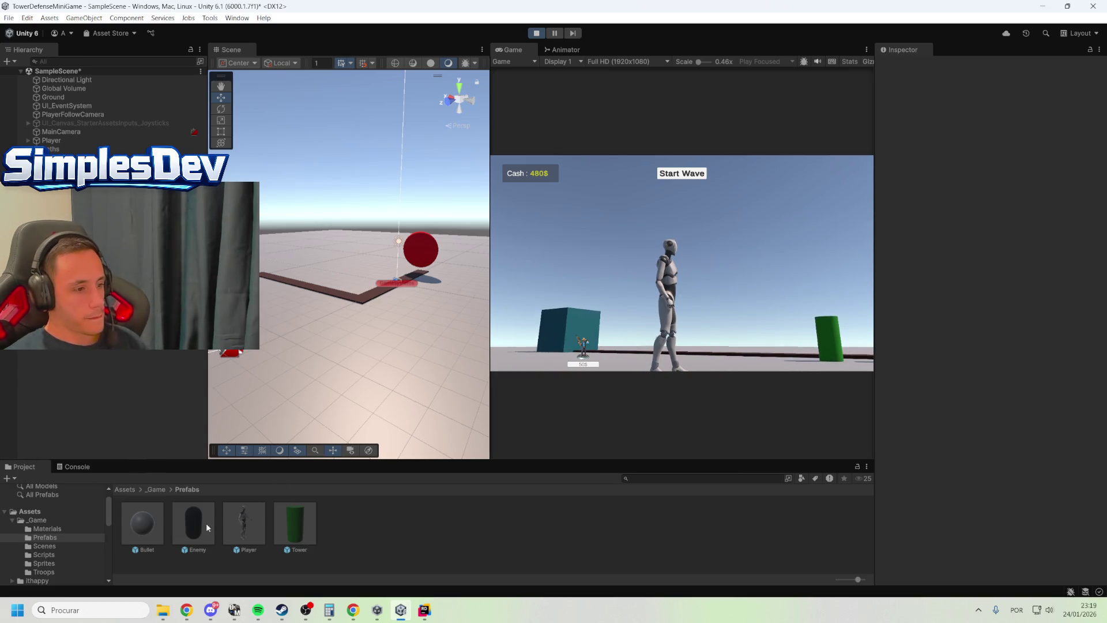
Set the Bullet prefab's Transform Scale to 0.2 on X, Y and Z
click(127, 510)
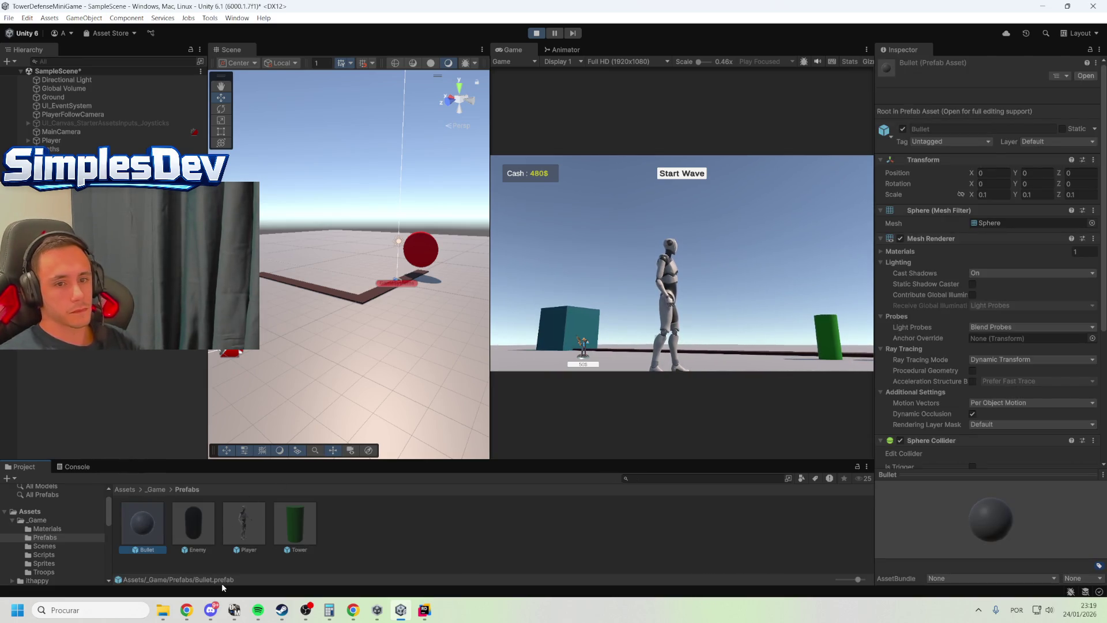
click(993, 196)
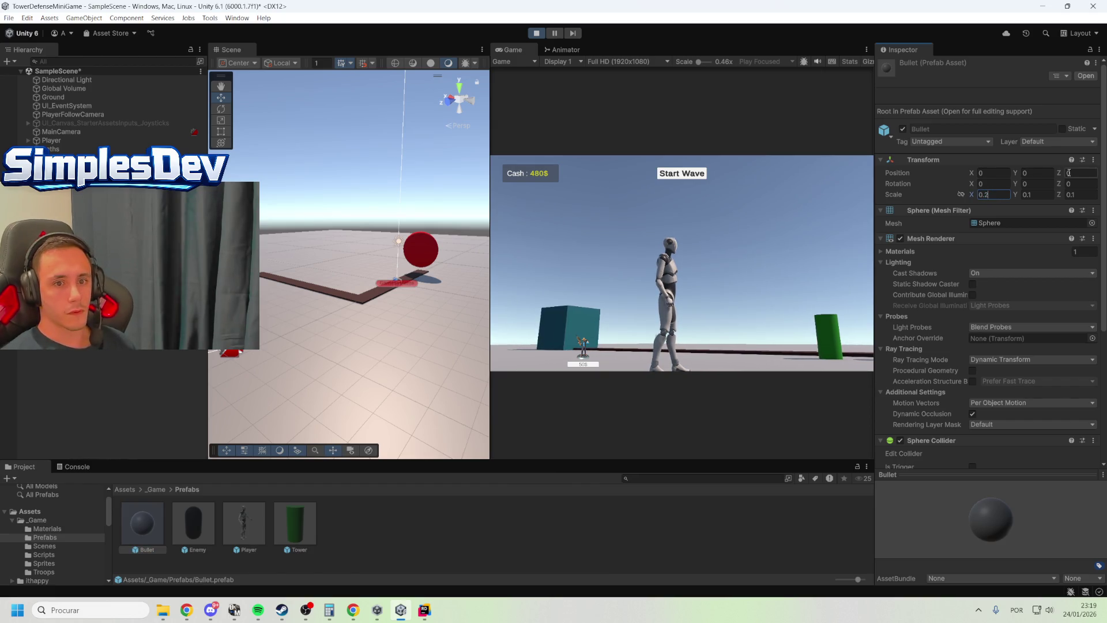
key(Tab)
text(0.2)
key(Tab)
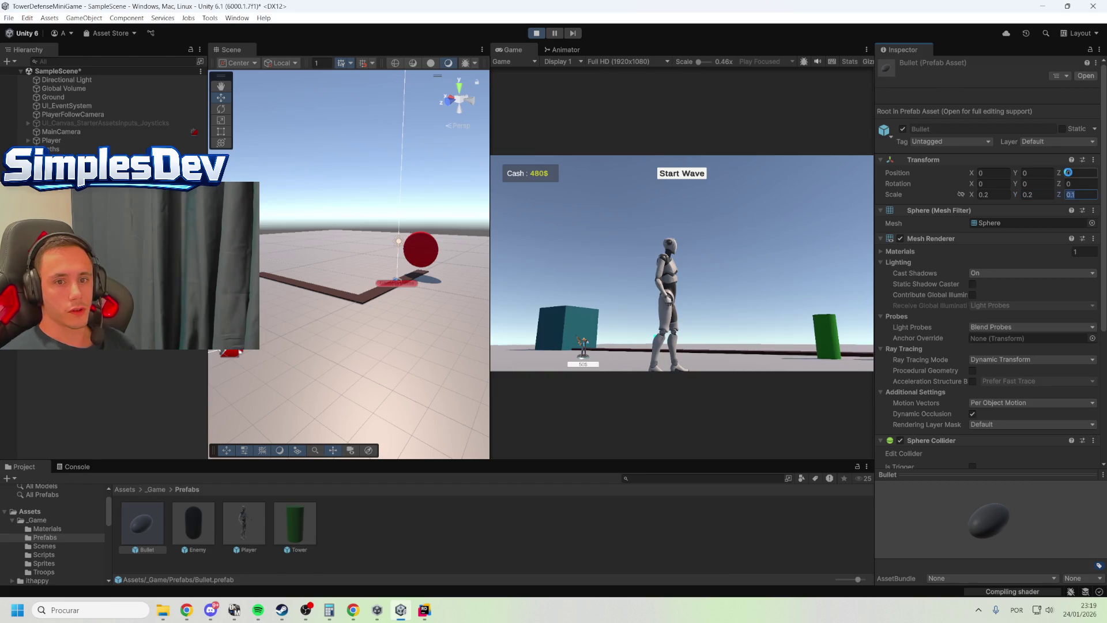
text(0.2)
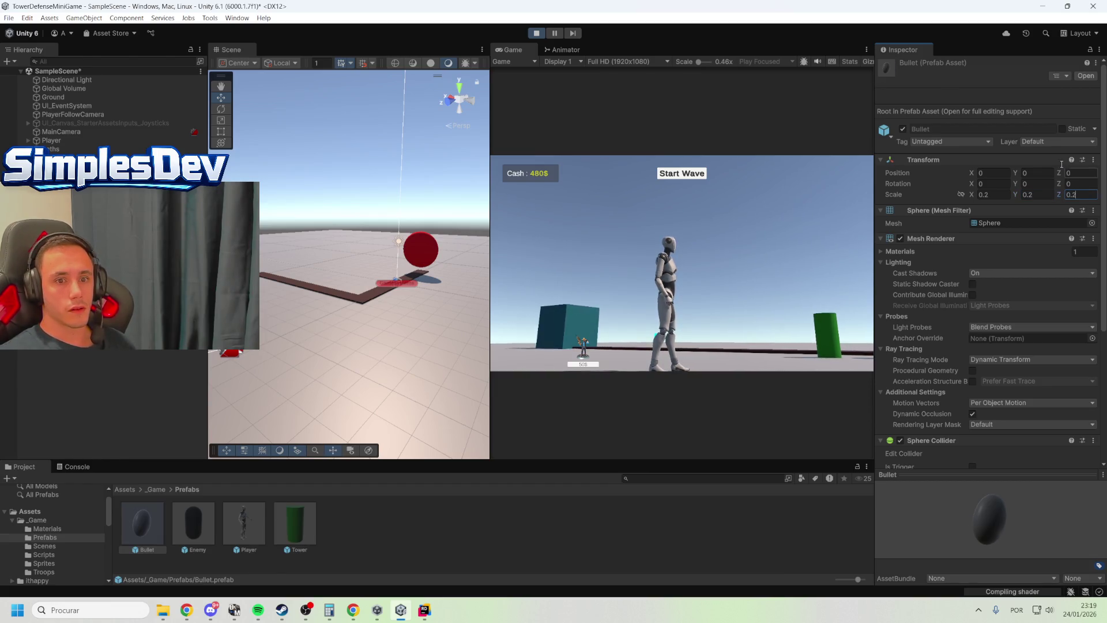
click(1032, 173)
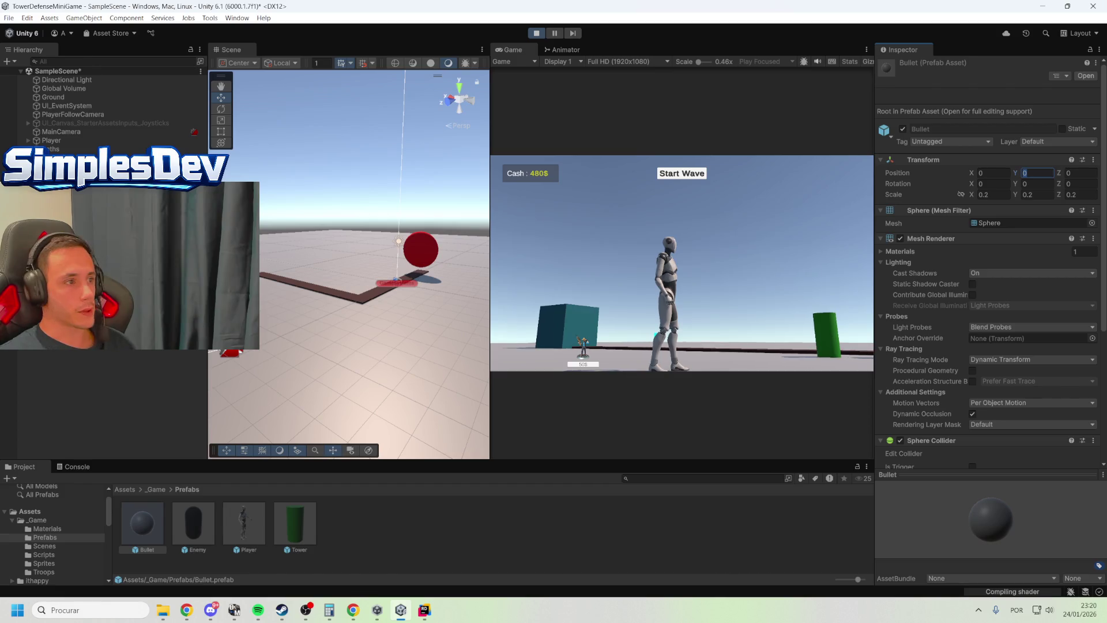
Stop the playtest, check the Bullet's Speed value, and bring Rider forward with Projectile.cs
click(543, 33)
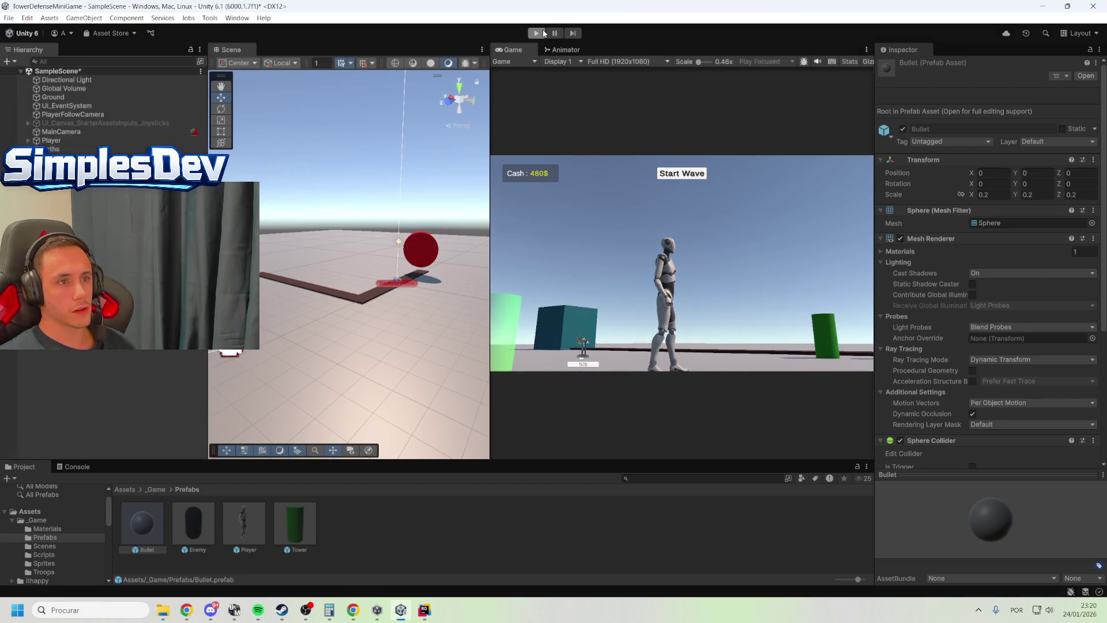
click(147, 534)
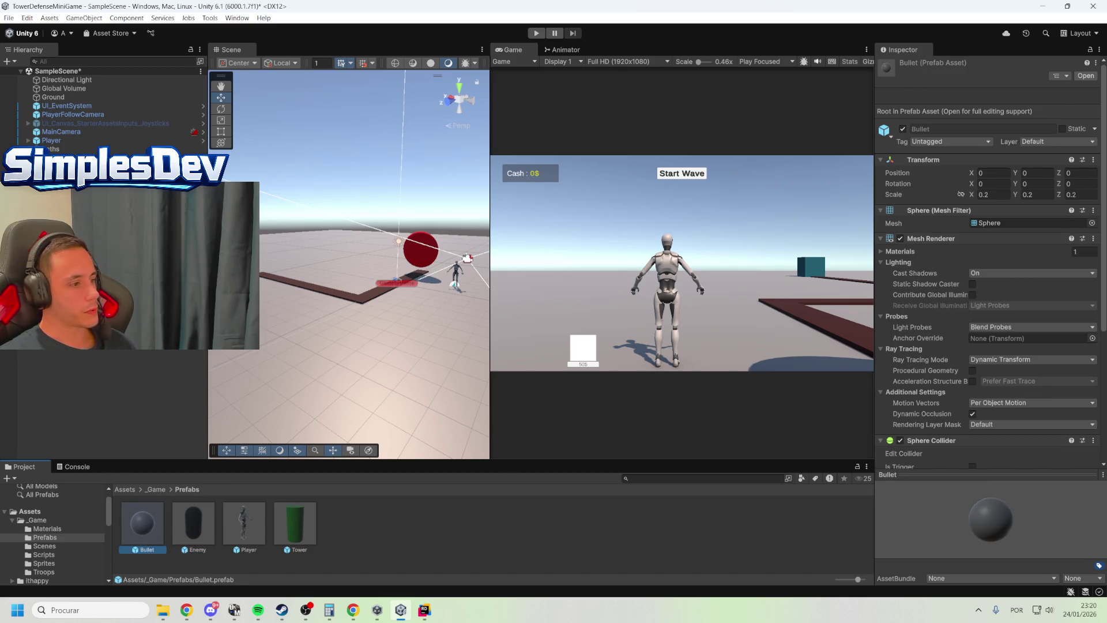
scroll(939, 387, down, 3)
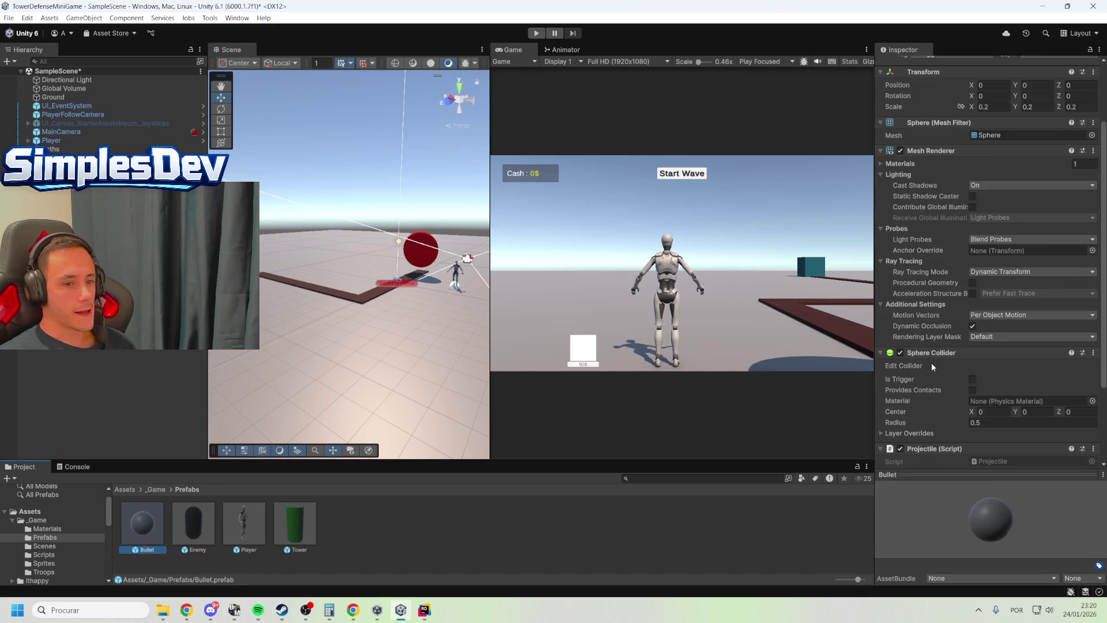
scroll(932, 366, down, 4)
click(974, 377)
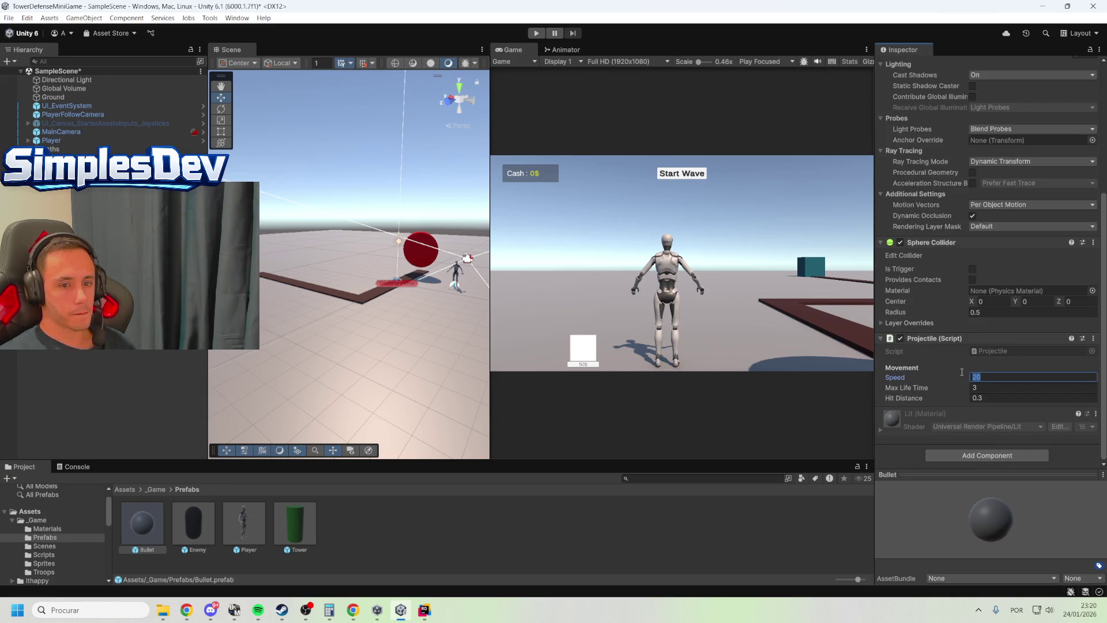
click(196, 369)
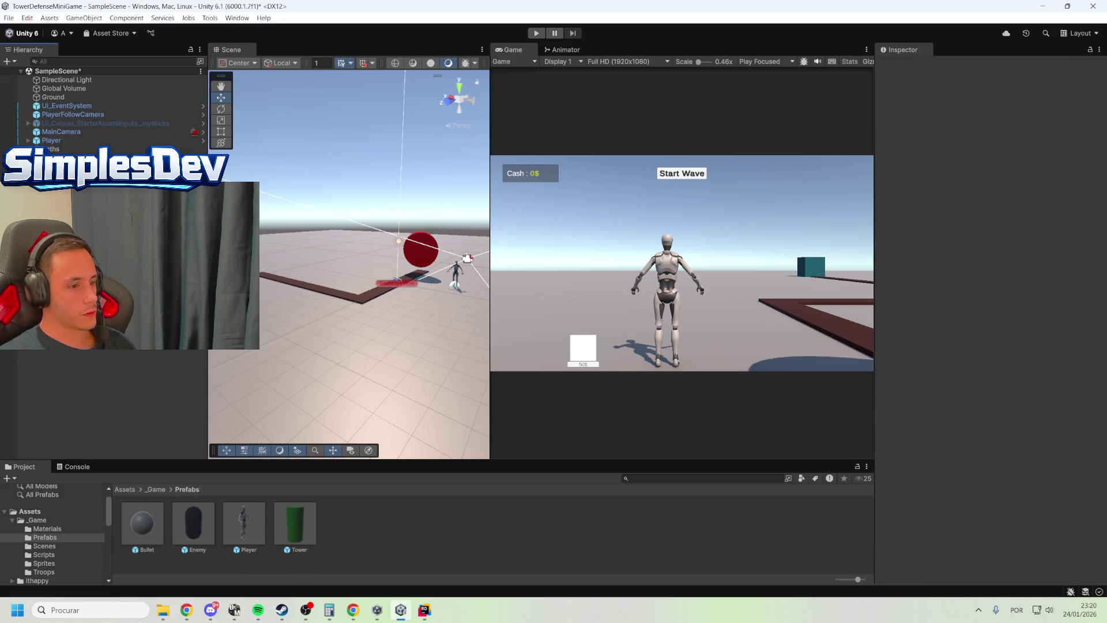
click(424, 610)
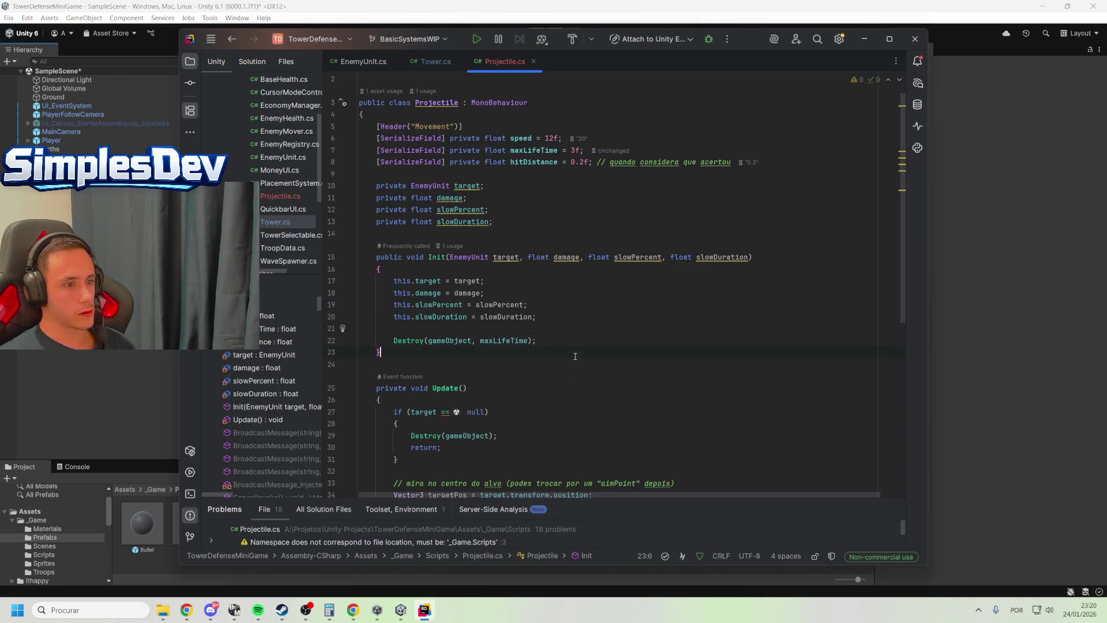
In Tower.cs, review FireProjectile's projectilePrefab null check and its hitscan fallback block
click(431, 62)
scroll(552, 333, down, 10)
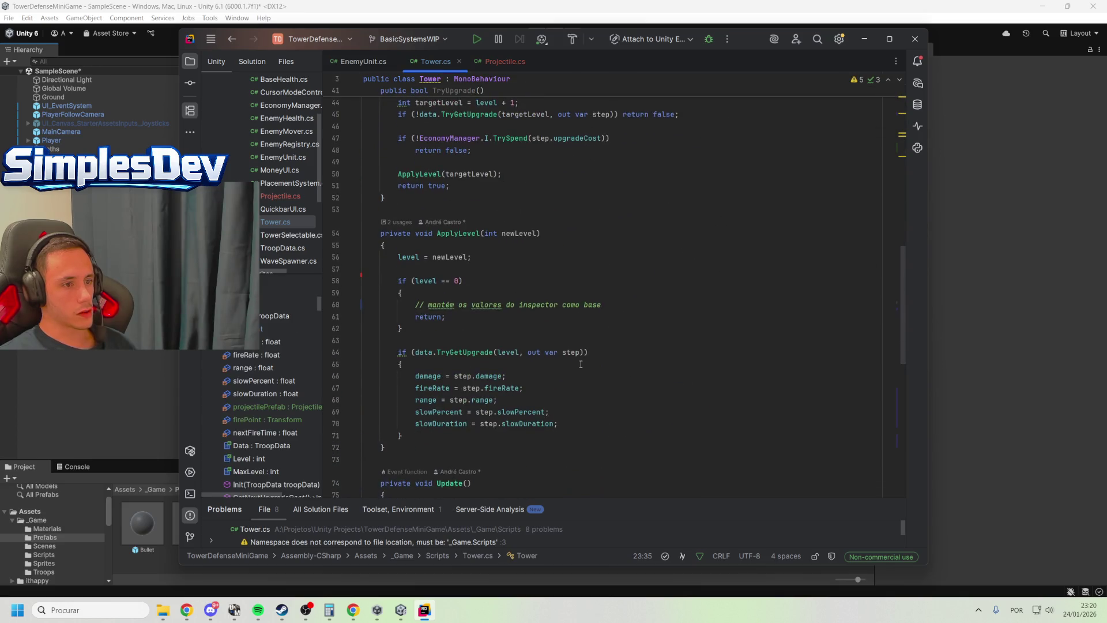
scroll(548, 362, down, 10)
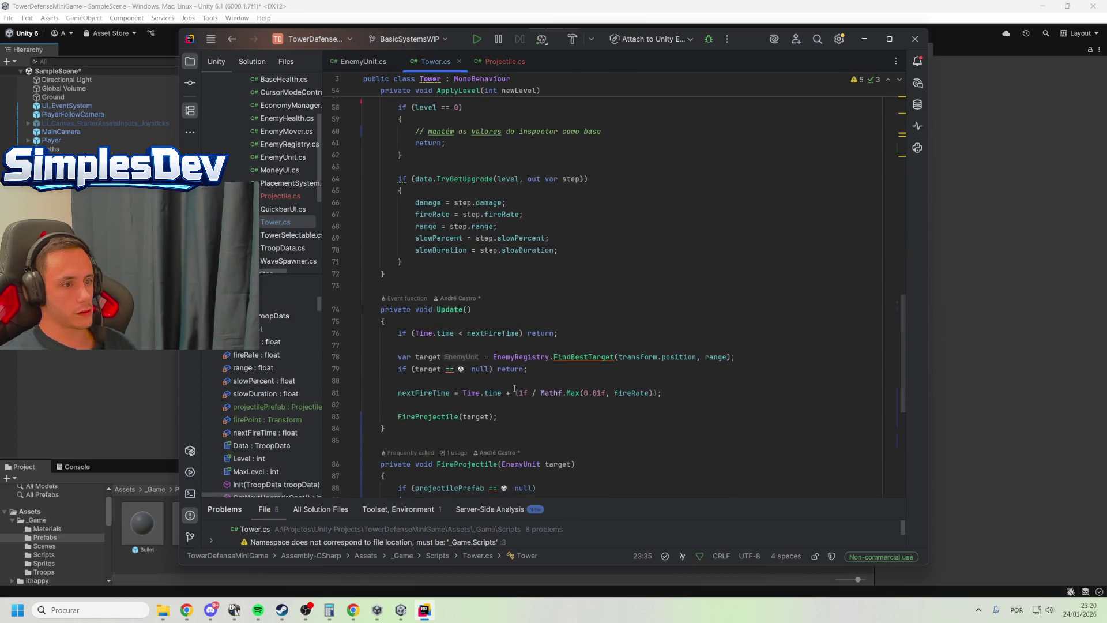
click(508, 304)
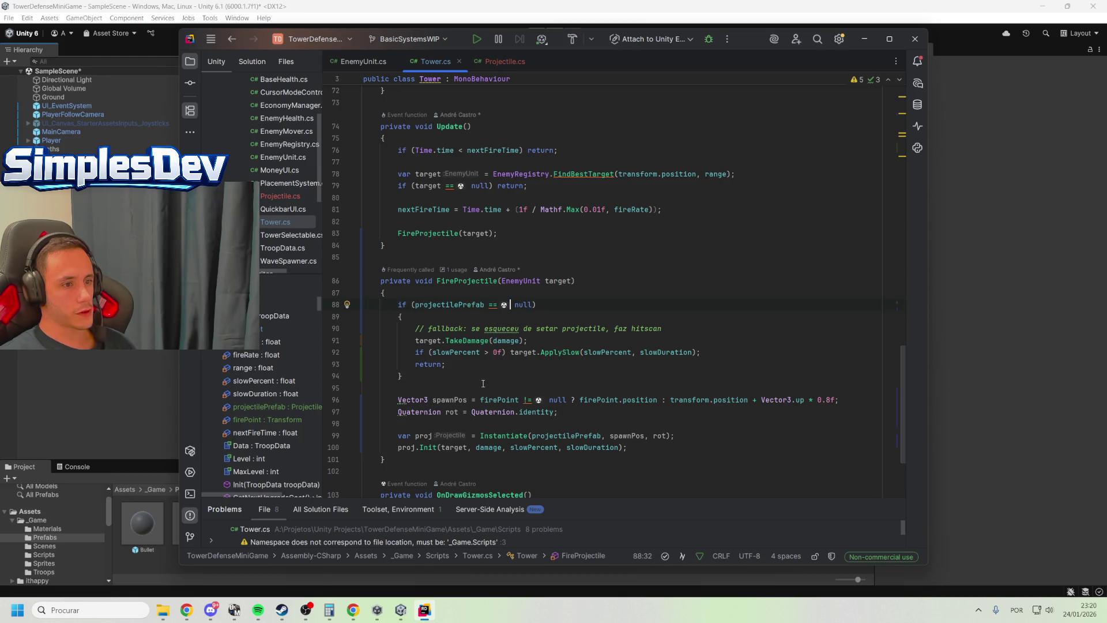
click(560, 314)
double_click(441, 305)
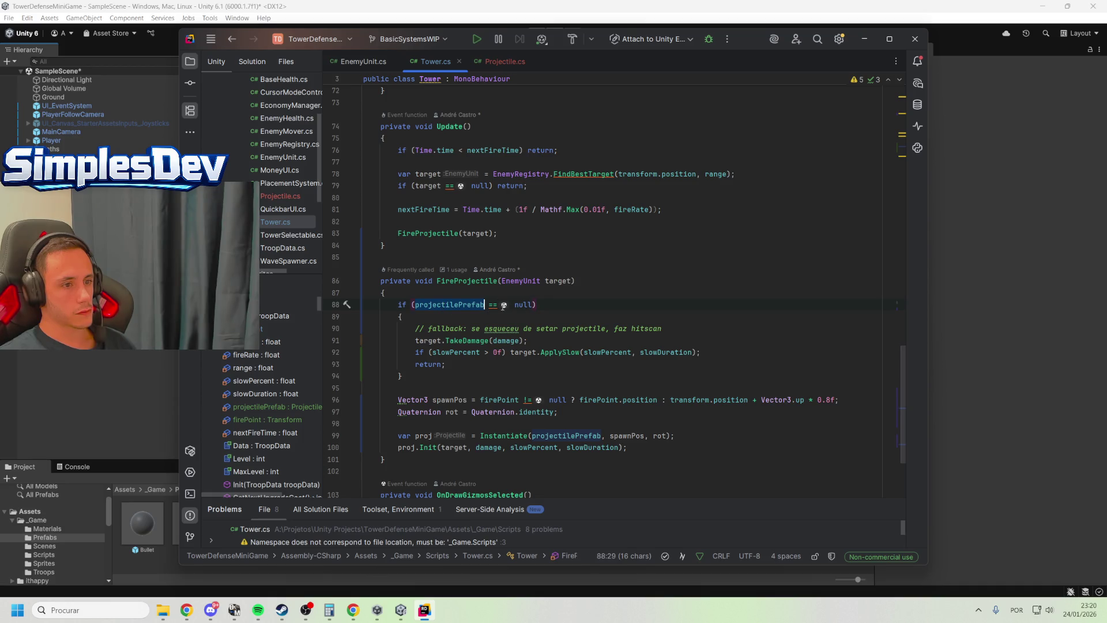
double_click(492, 305)
double_click(460, 304)
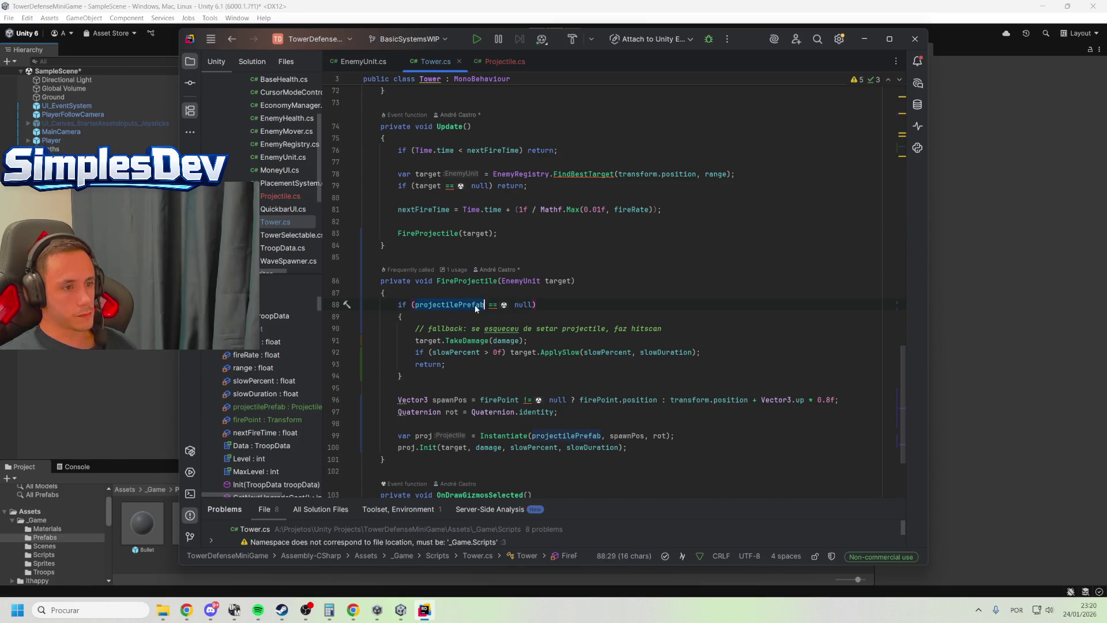
double_click(530, 305)
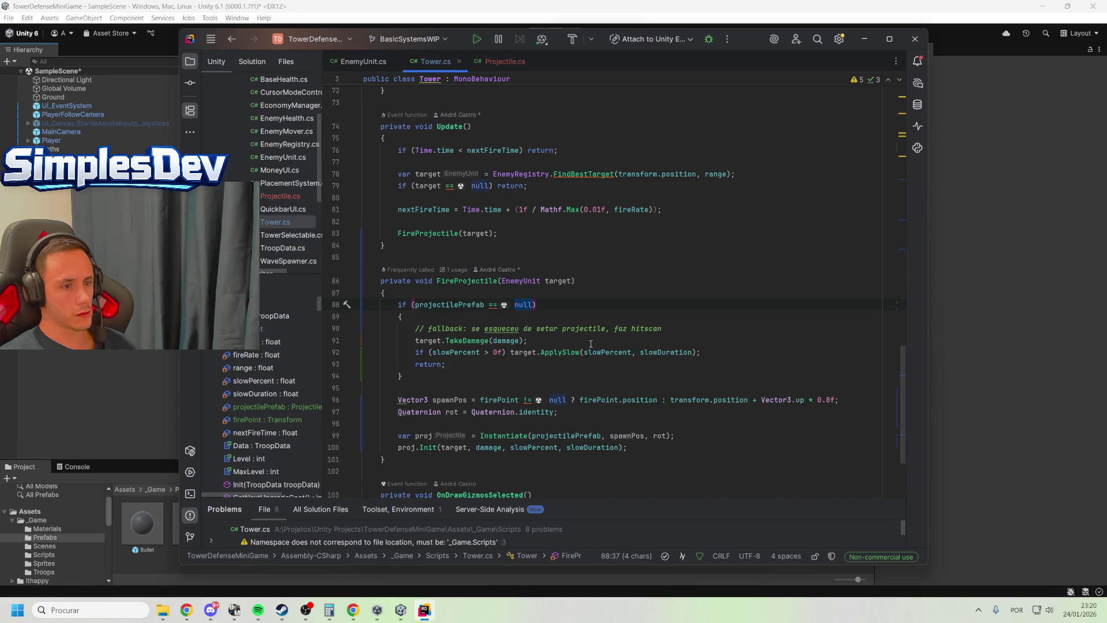
double_click(665, 329)
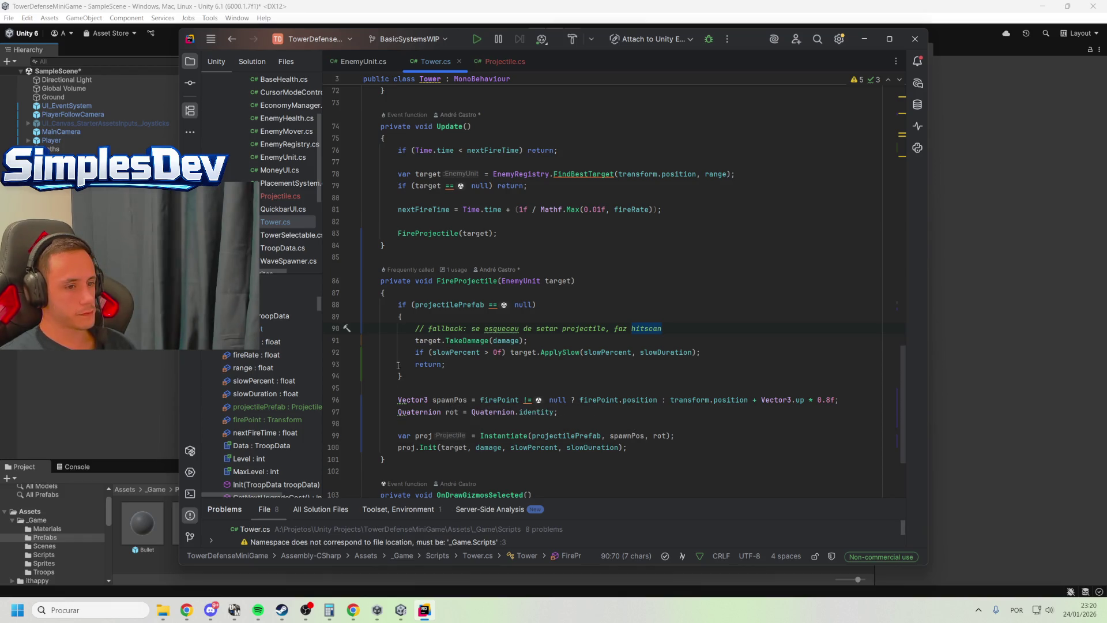
Review the spawnPos and Quaternion lines, then go to the proj.Init declaration in Projectile.cs
scroll(483, 362, down, 1)
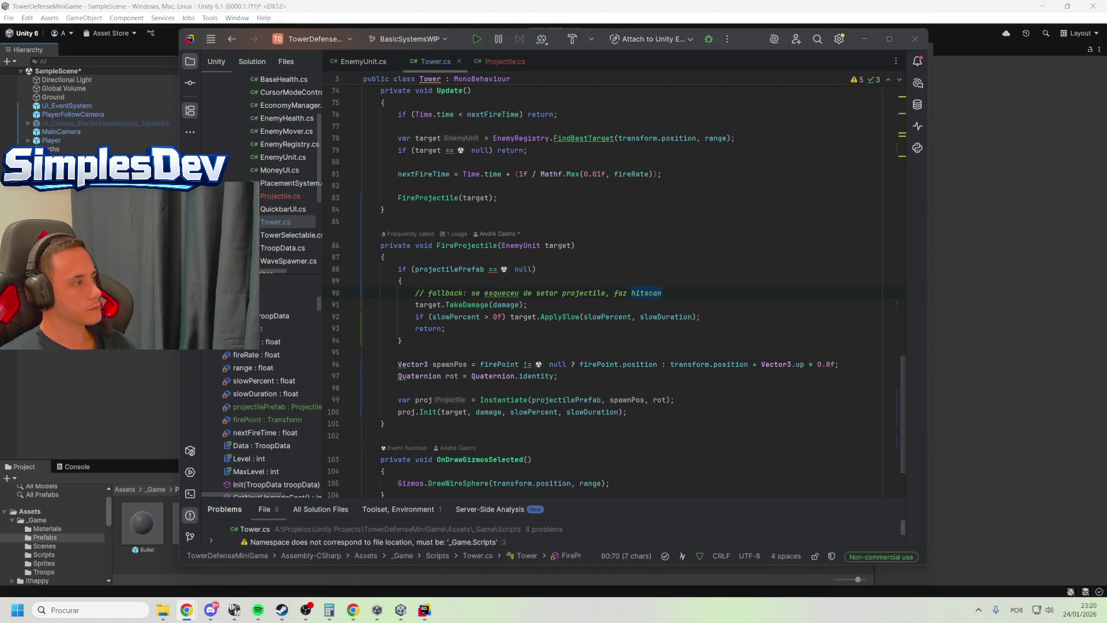
click(498, 375)
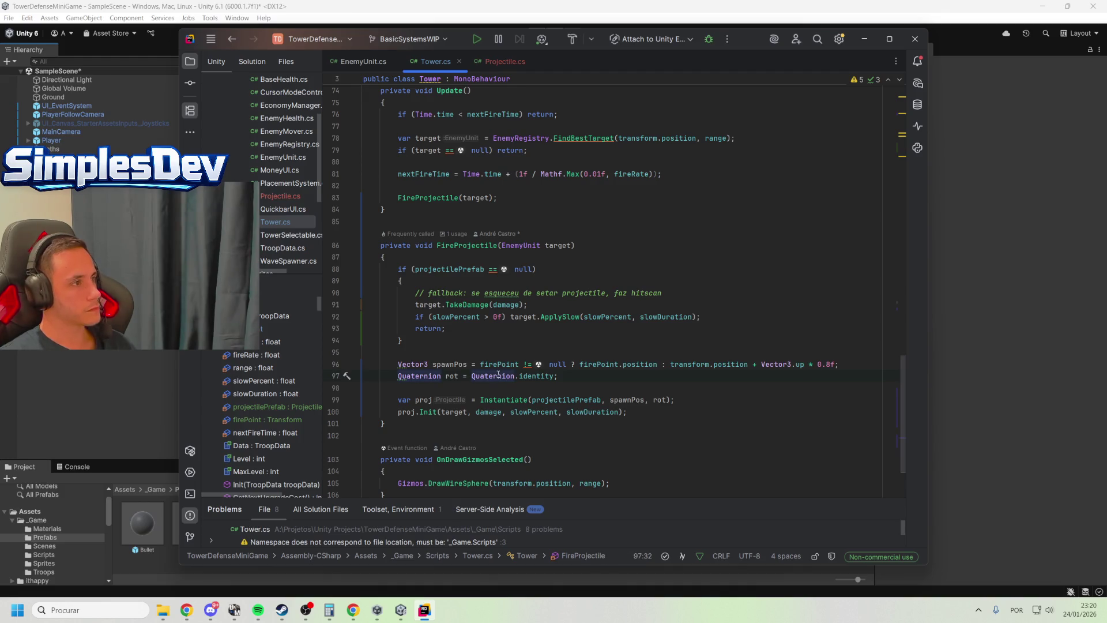
click(440, 364)
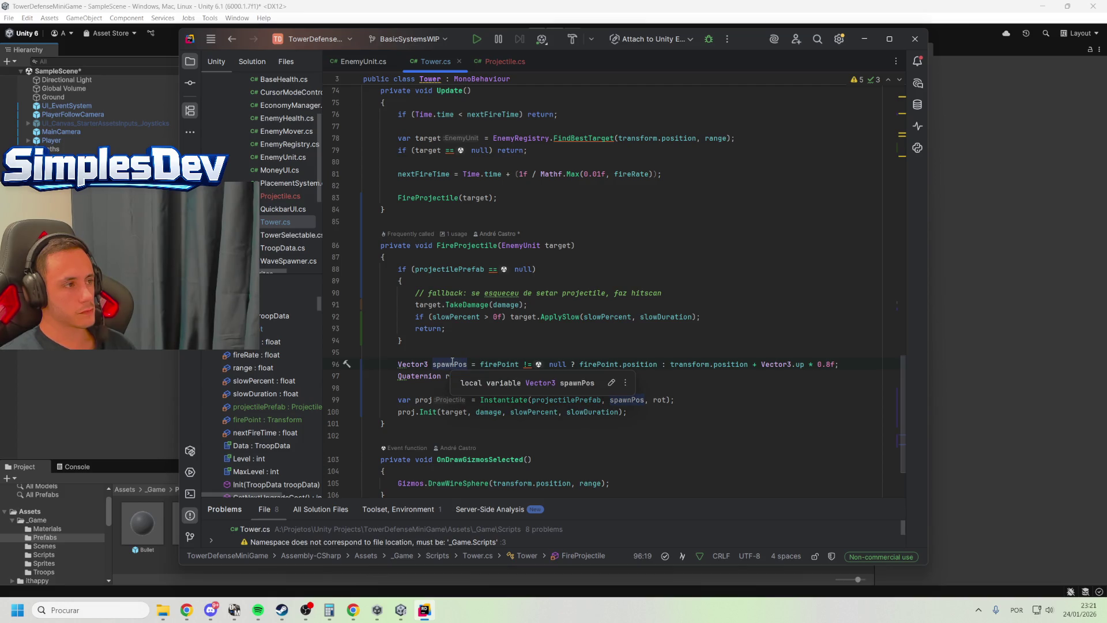
click(425, 365)
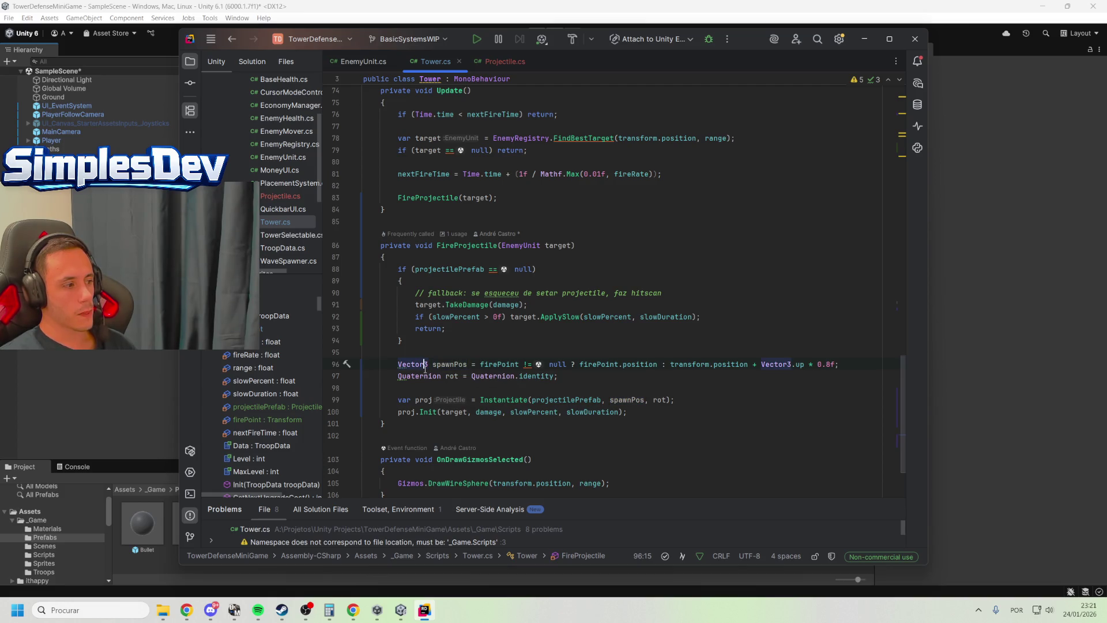
click(501, 364)
click(611, 372)
click(416, 376)
click(437, 412)
click(466, 385)
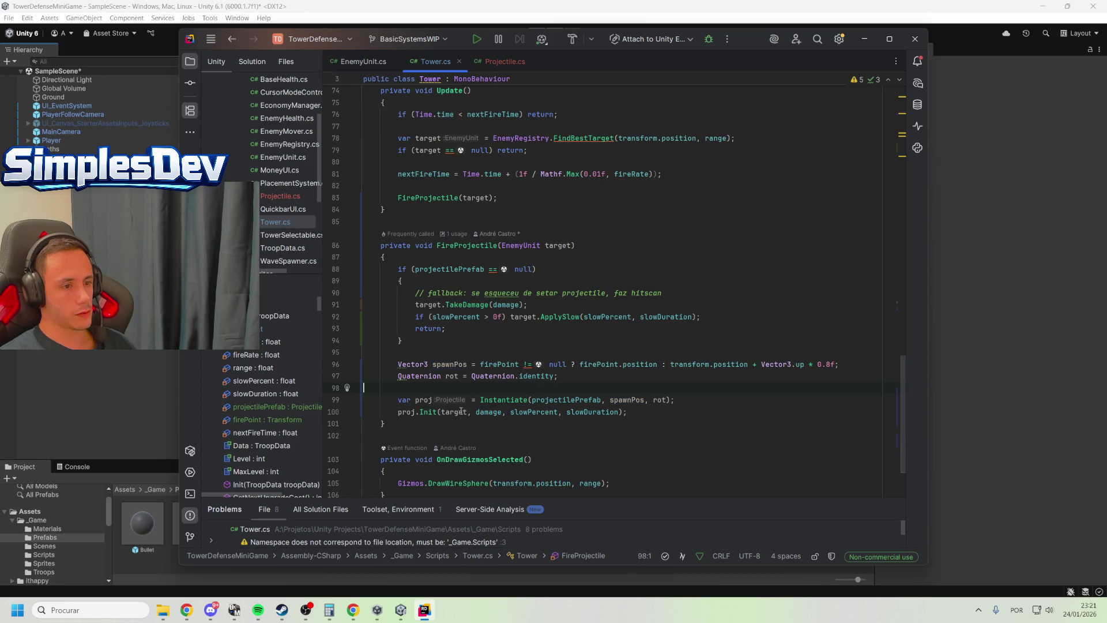
ctrl+click(428, 413)
scroll(449, 241, down, 4)
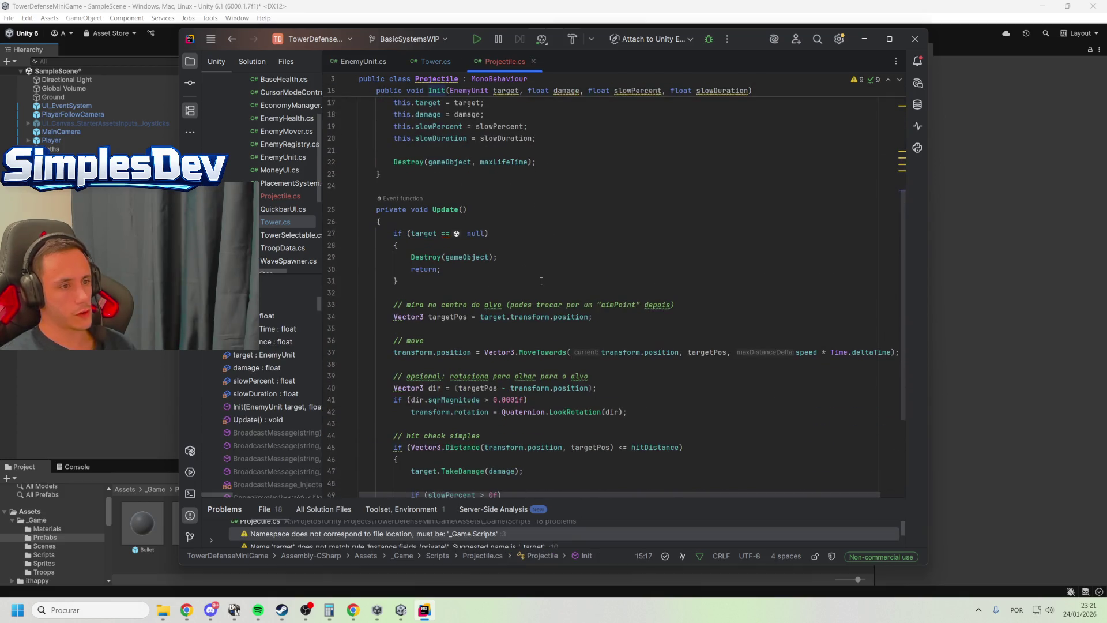
Comment out target.TakeDamage(damage) on line 47 with the note 'Projectile meramente ilustrativo'
scroll(485, 324, down, 4)
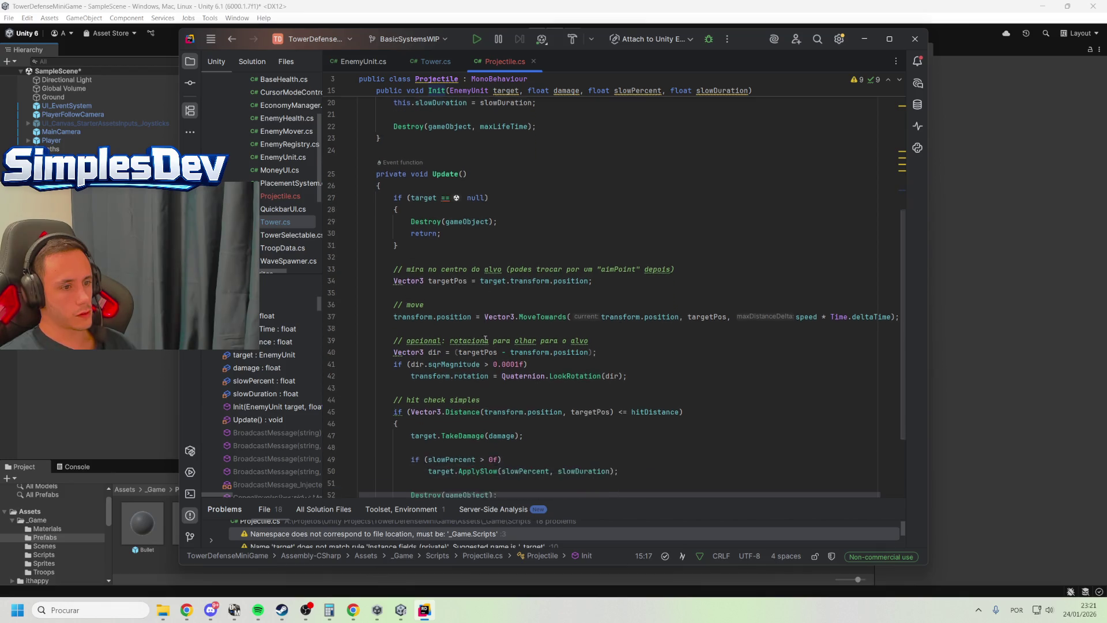
click(441, 329)
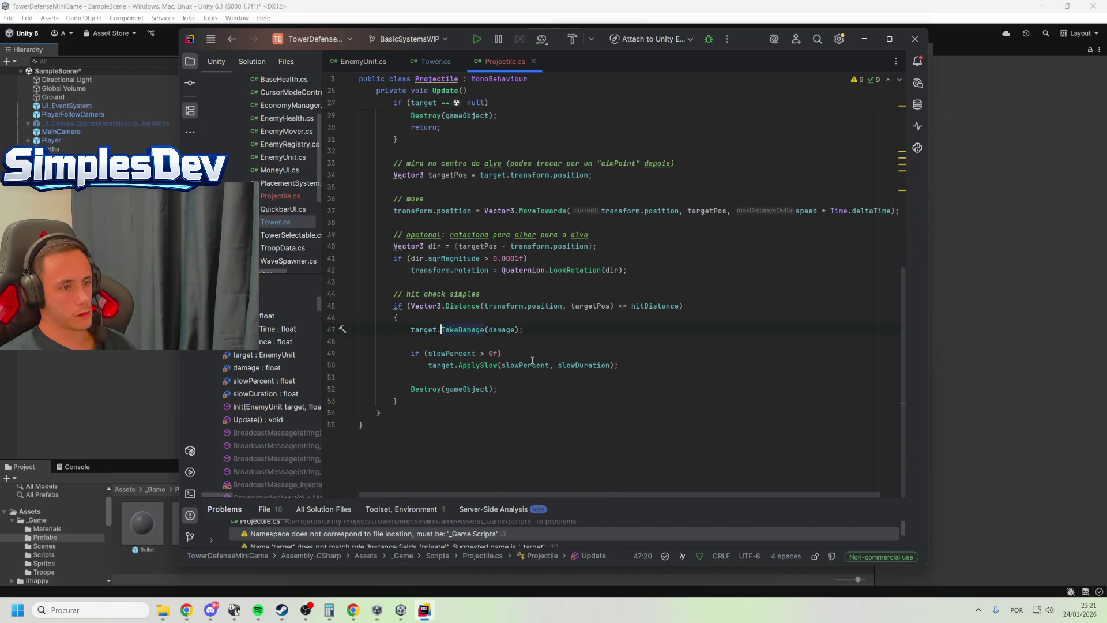
click(410, 329)
text(//)
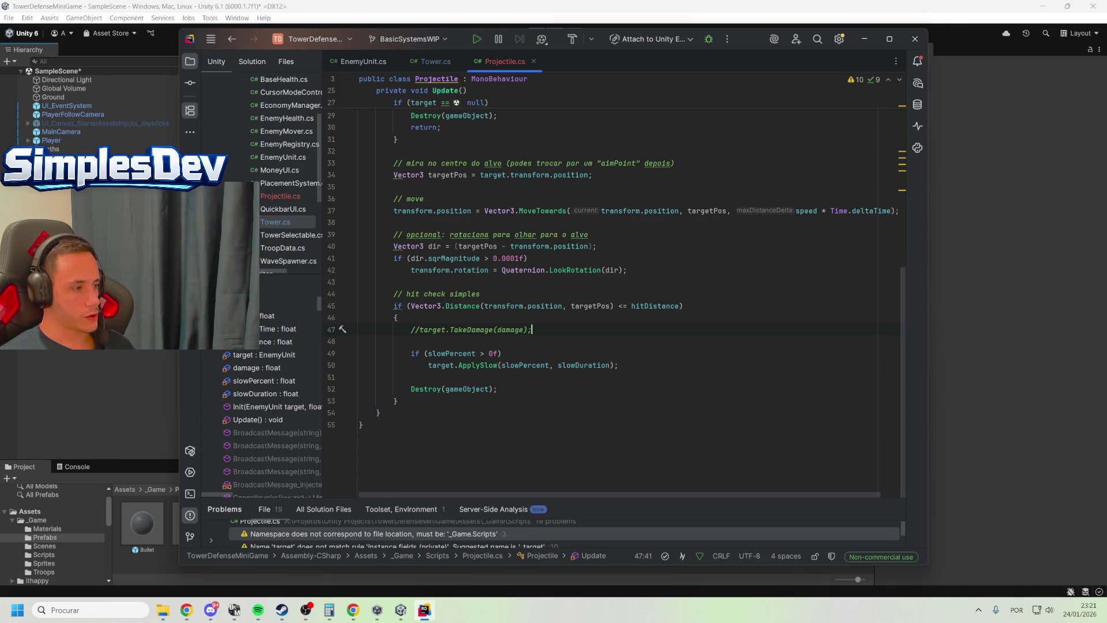
text( jectile)
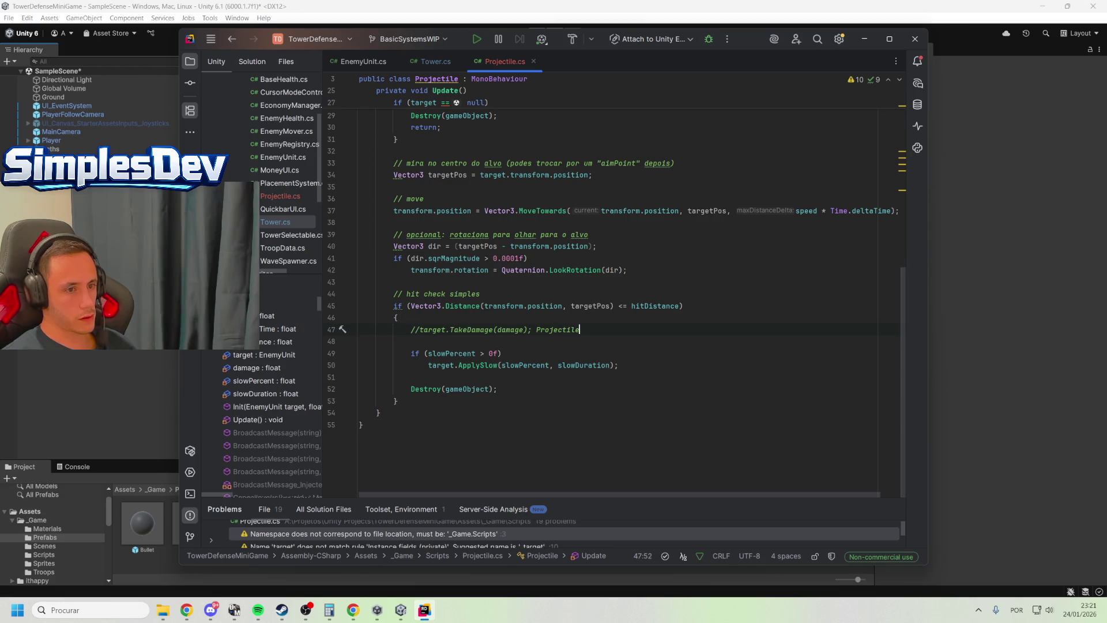
text(o)
key(BackSpace)
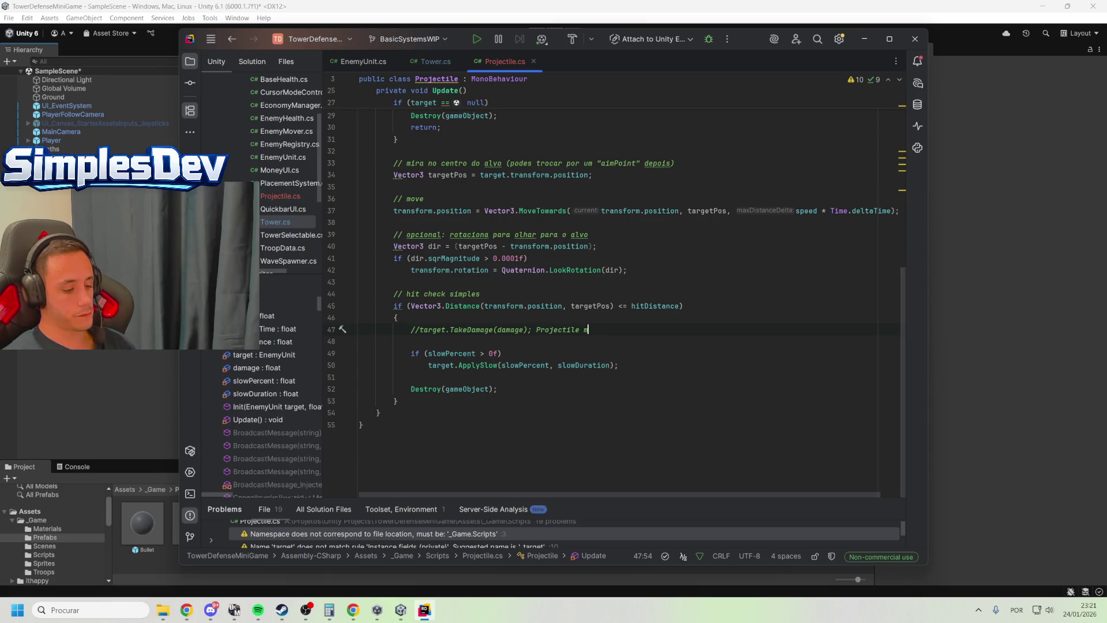
text(eramente)
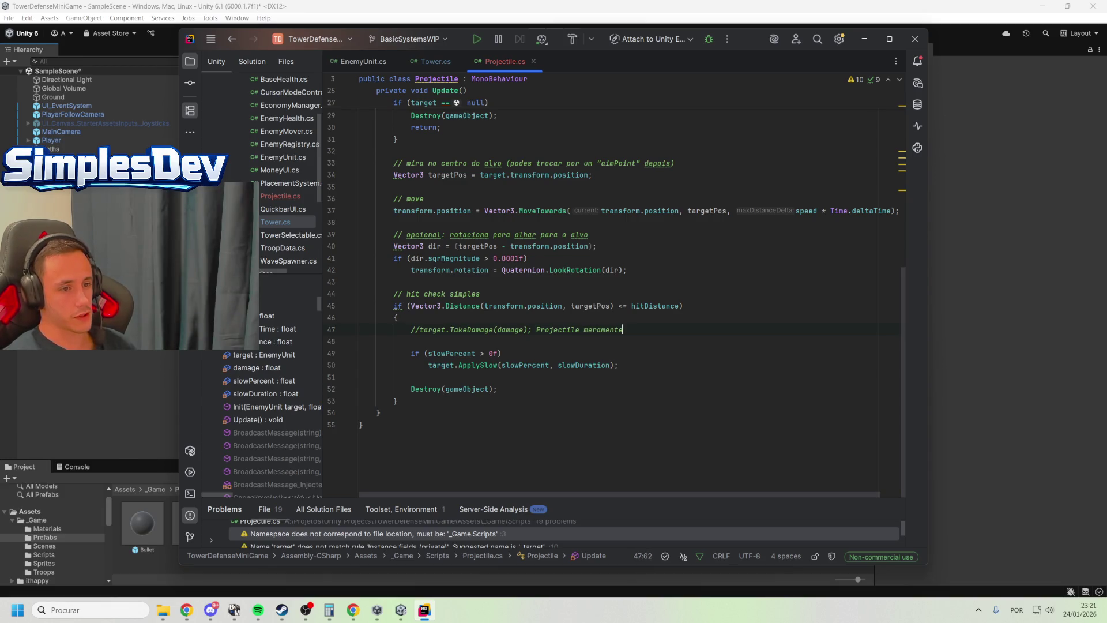
text( ilustrativo)
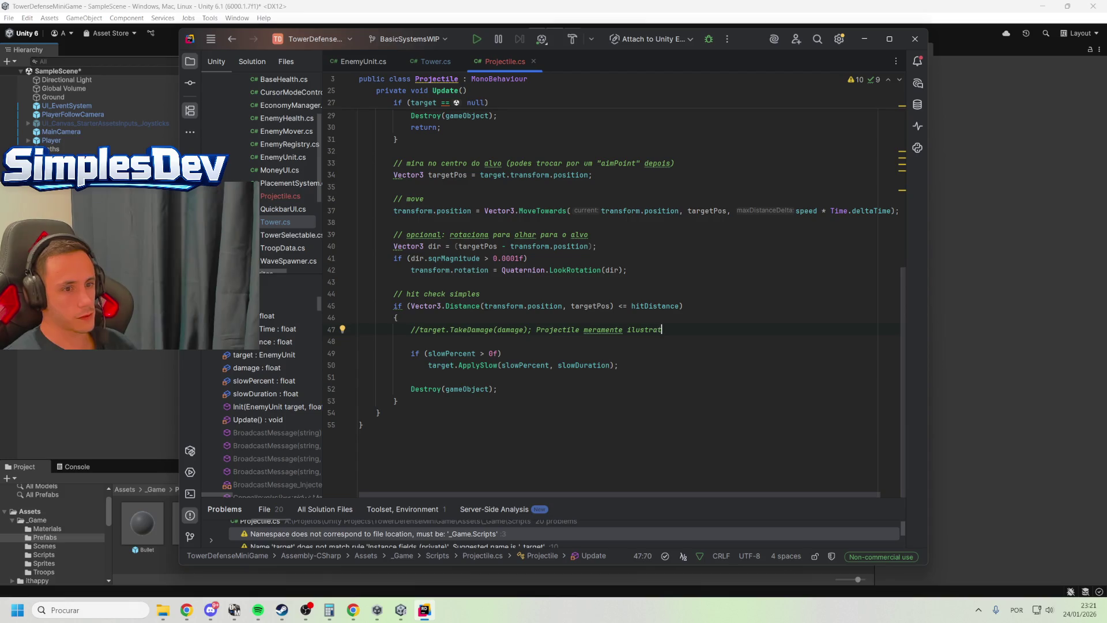
click(423, 63)
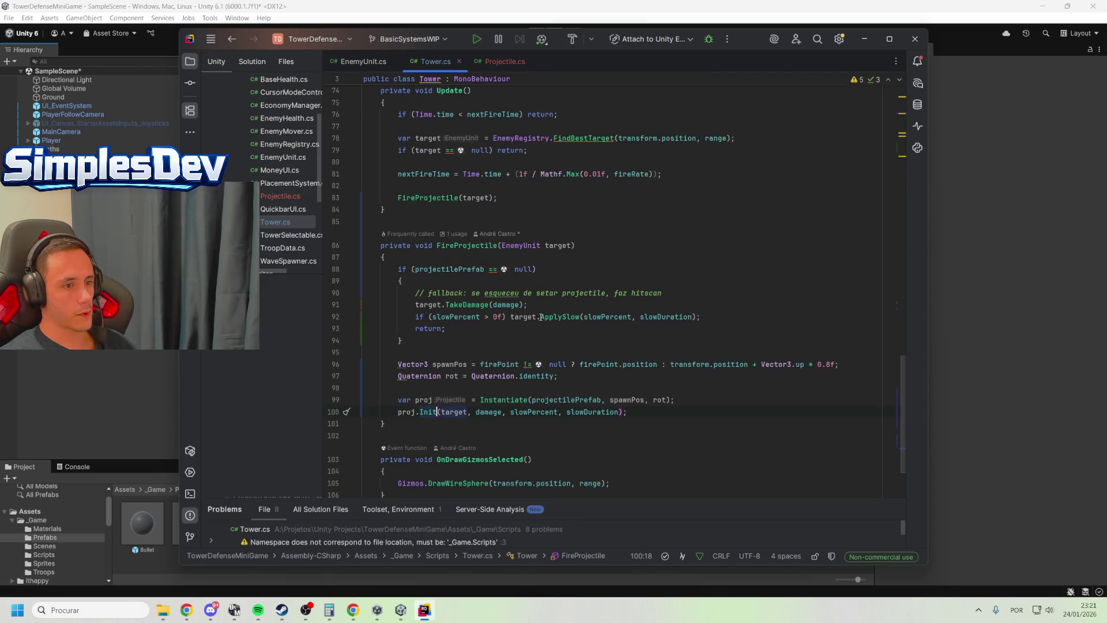
Copy the fallback TakeDamage call into FireProjectile, right after the Instantiate line
drag(541, 307, 672, 295)
key(ctrl+c)
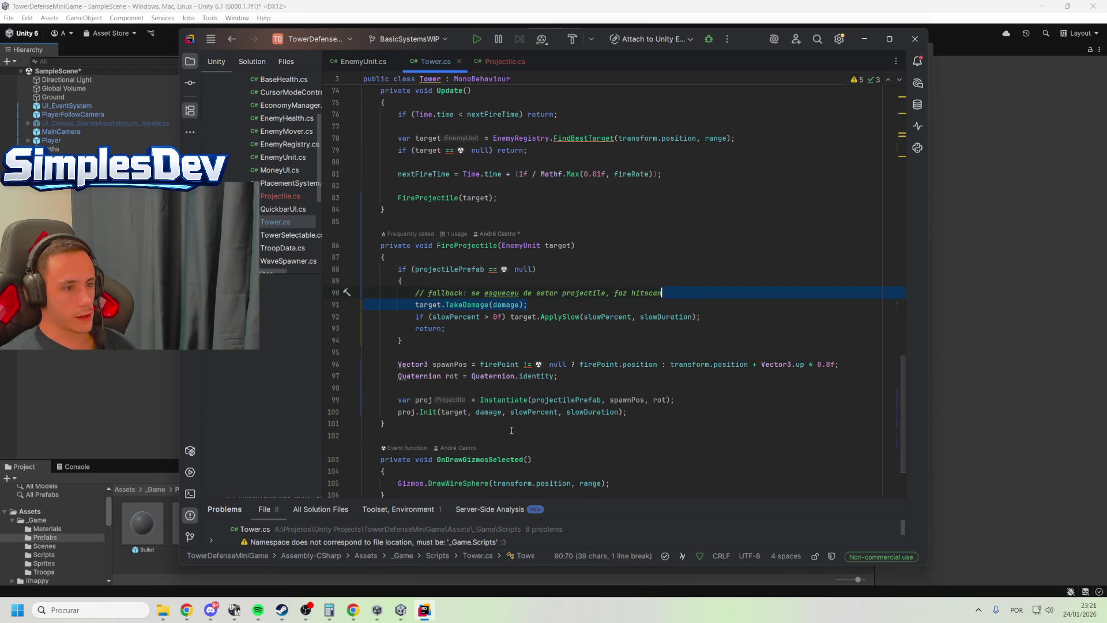
click(704, 403)
key(Return)
key(ctrl+v)
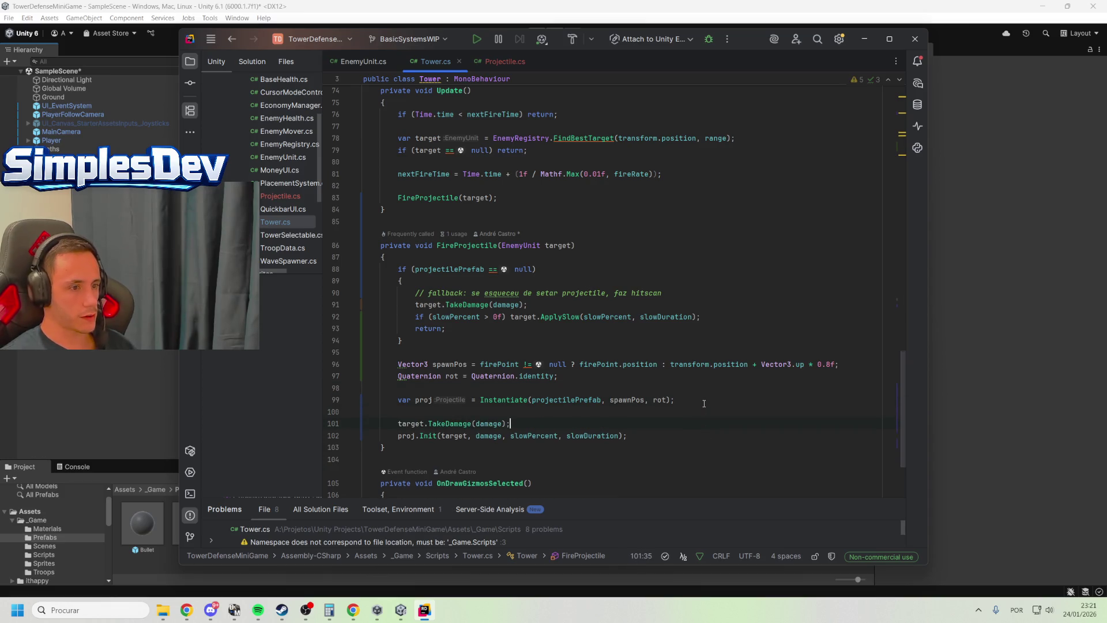
click(489, 412)
key(BackSpace)
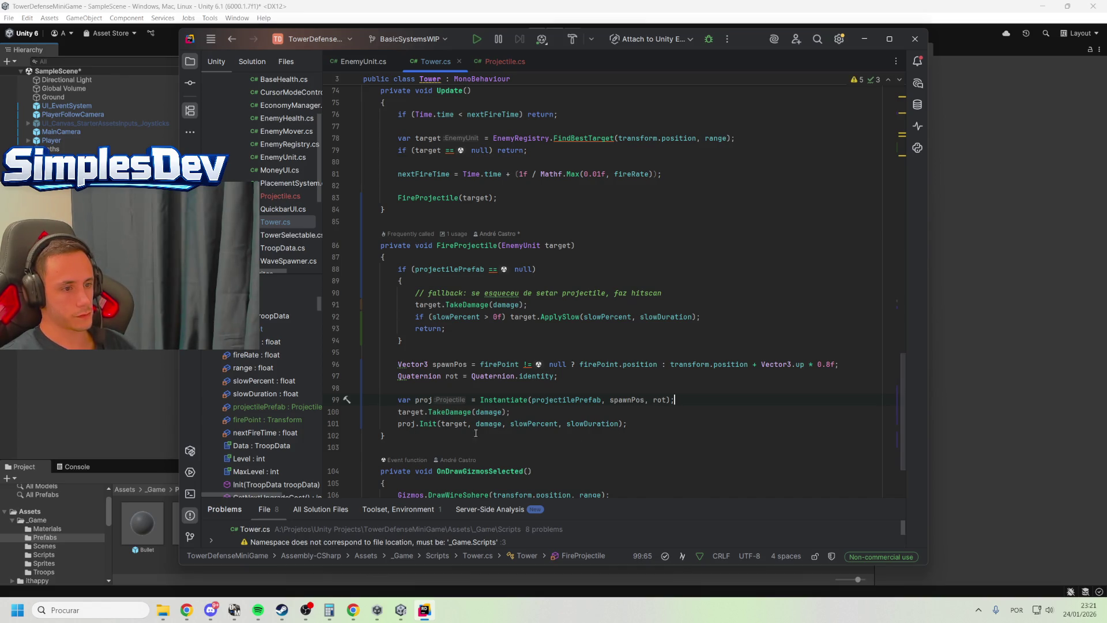
mouse_move(554, 422)
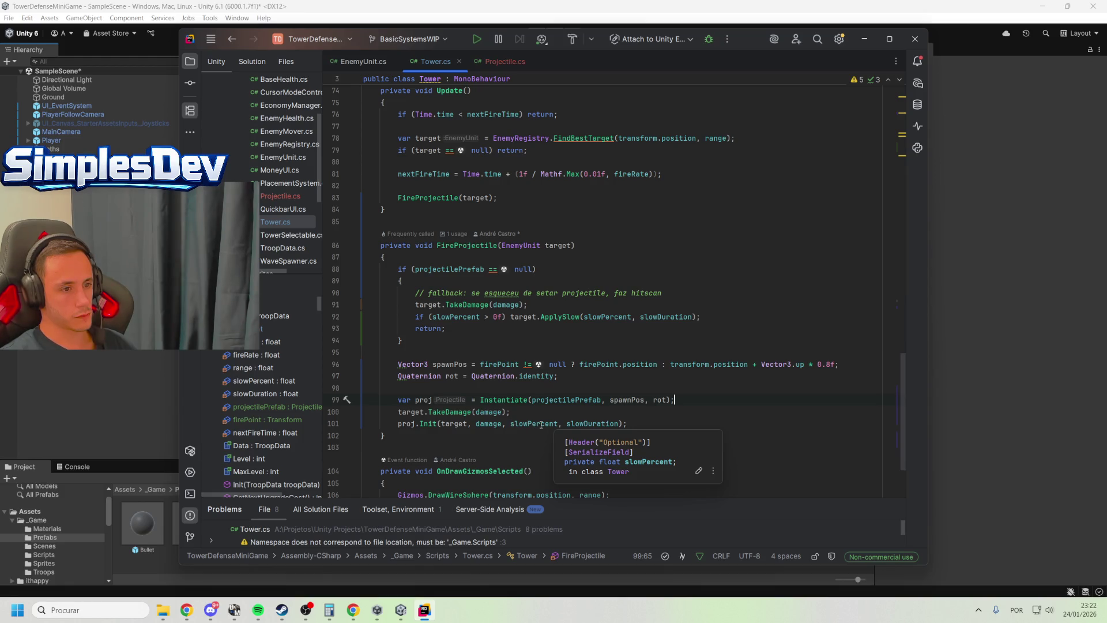
Cut the slowPercent check and ApplySlow lines out of Projectile.cs
ctrl+click(428, 424)
scroll(547, 348, down, 8)
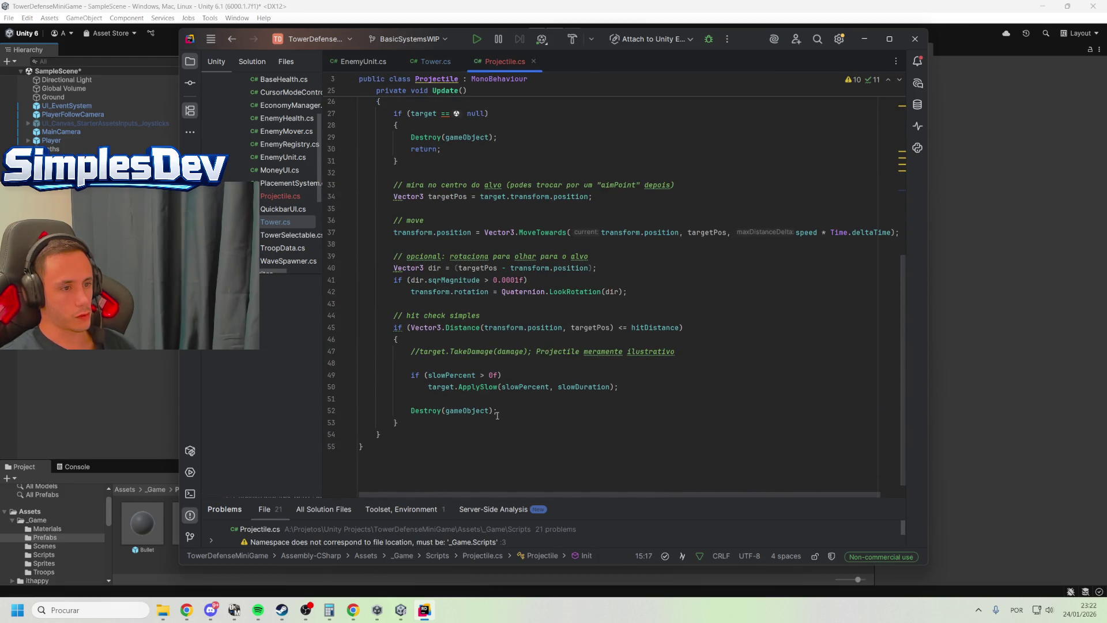
mouse_move(636, 391)
mouse_down()
mouse_move(358, 363)
mouse_move(356, 352)
mouse_move(344, 374)
mouse_up()
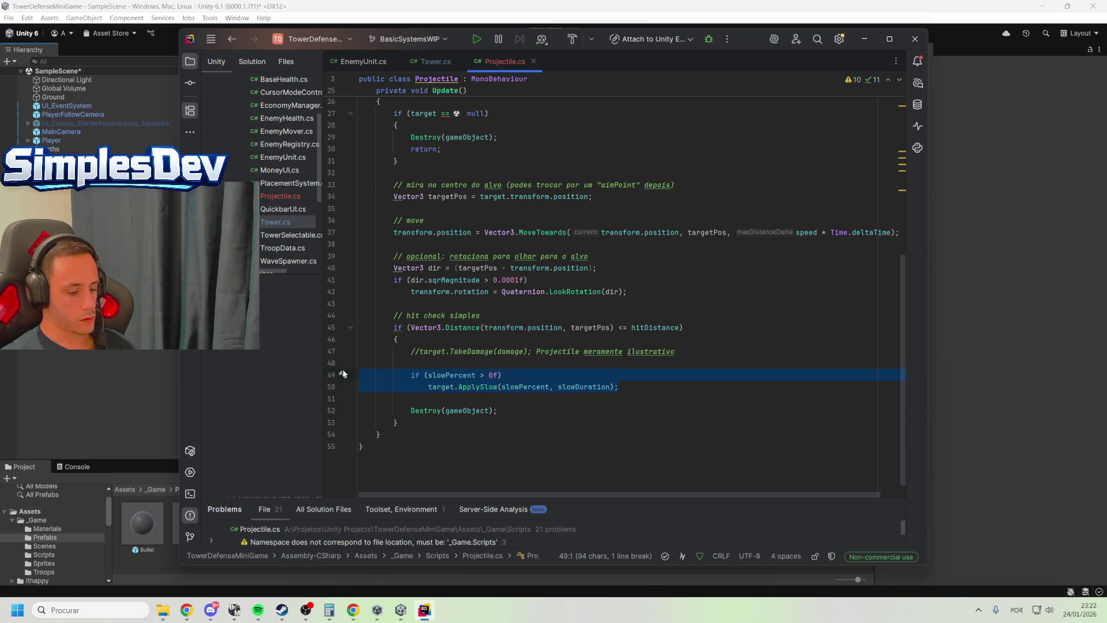
key(ctrl+x)
scroll(584, 372, down, 5)
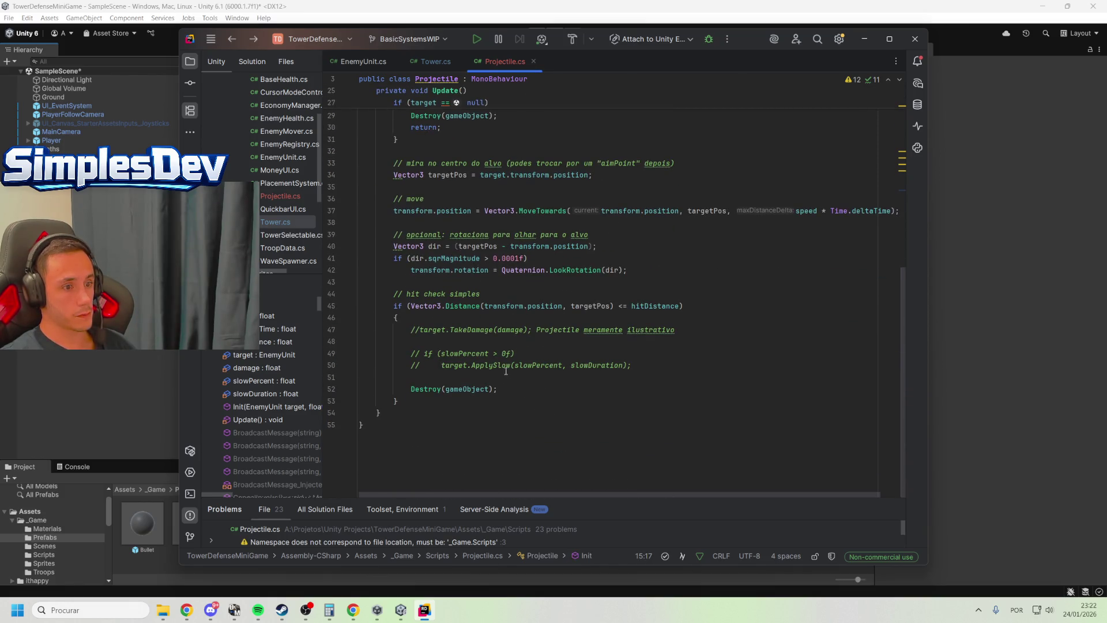
Paste the slowPercent/ApplySlow lines after TakeDamage in Tower.cs, then start Play mode in Unity
click(436, 62)
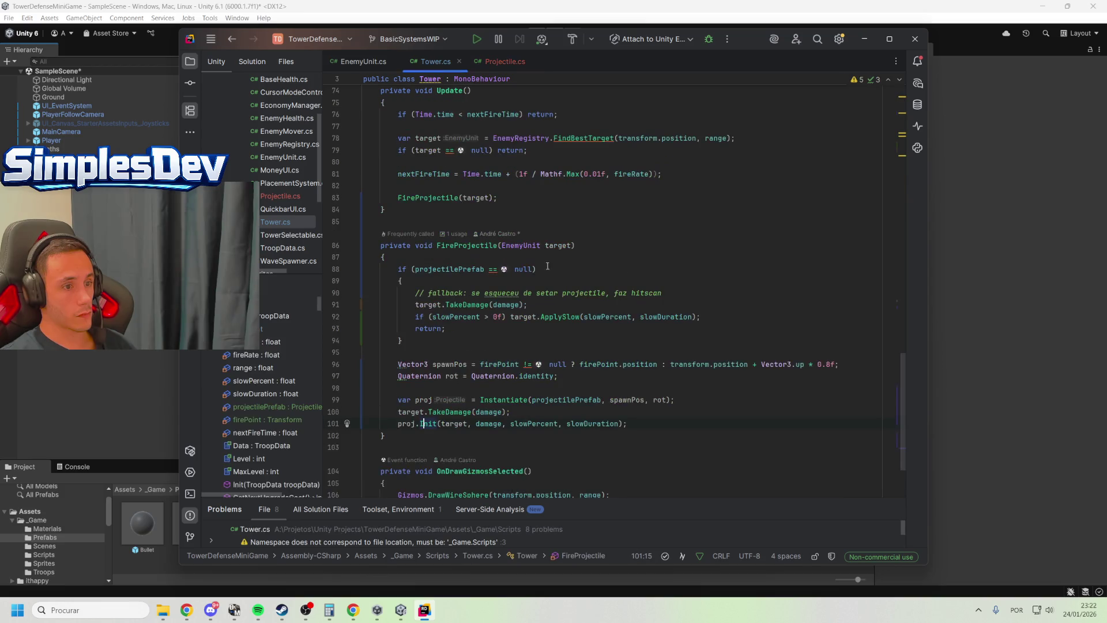
click(528, 316)
key(Return)
key(ctrl+v)
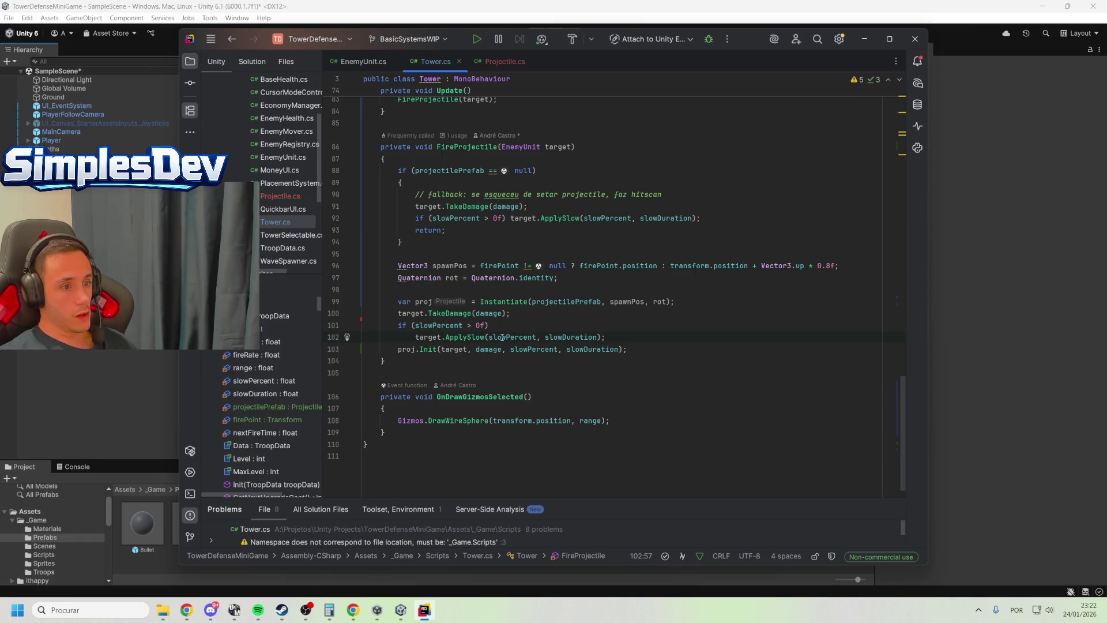
drag(511, 313, 693, 300)
click(637, 338)
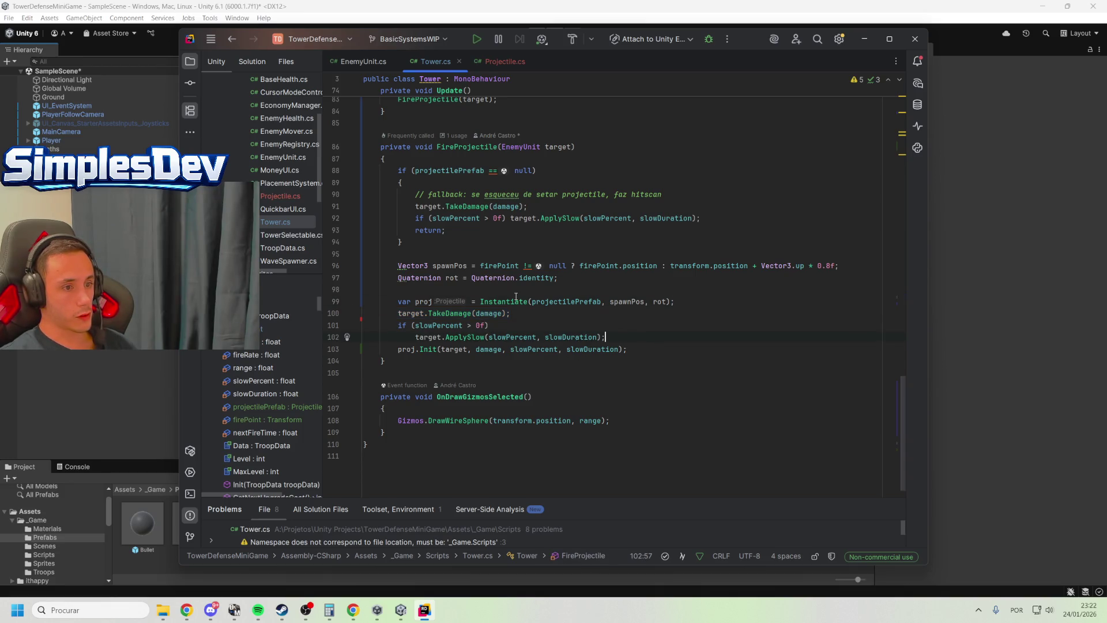
click(549, 237)
click(990, 288)
click(535, 33)
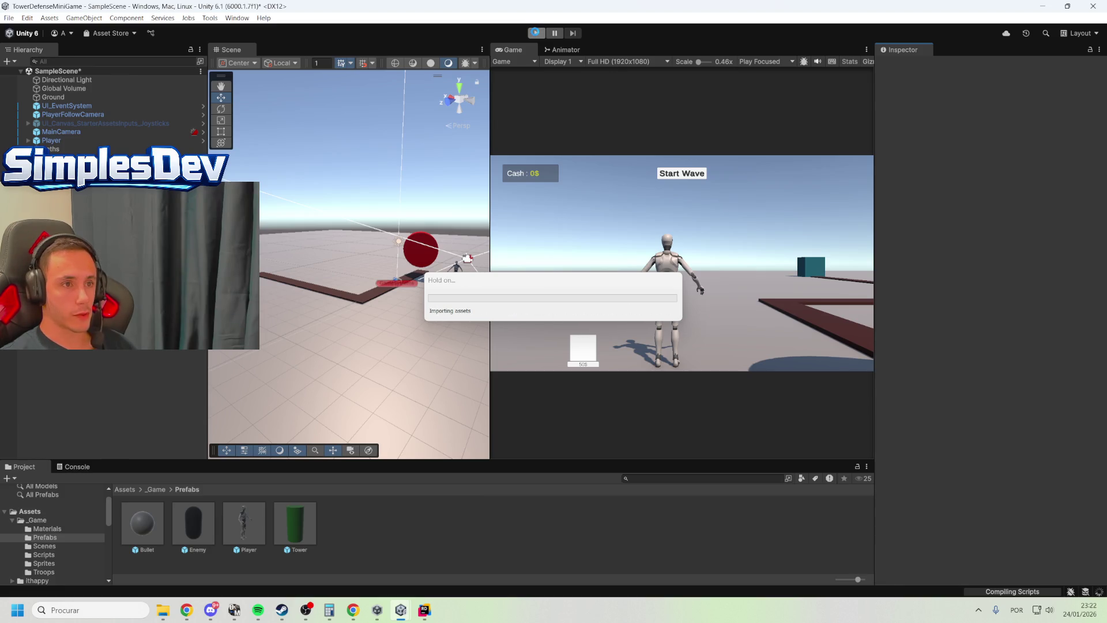
In Play mode, walk forward and place green towers beside the path
click(536, 33)
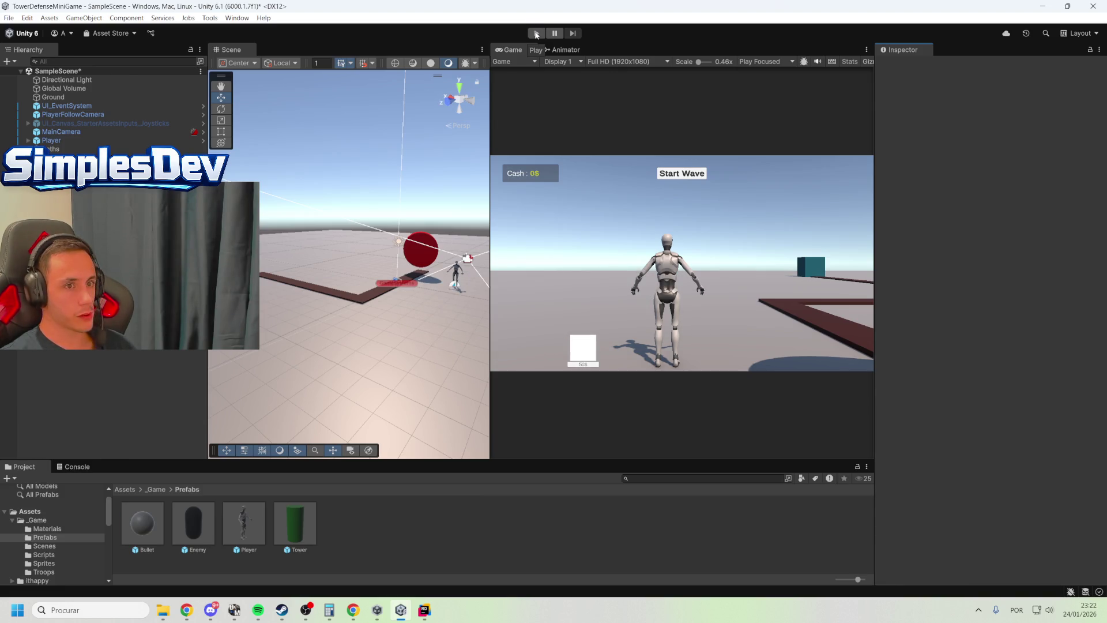
click(535, 33)
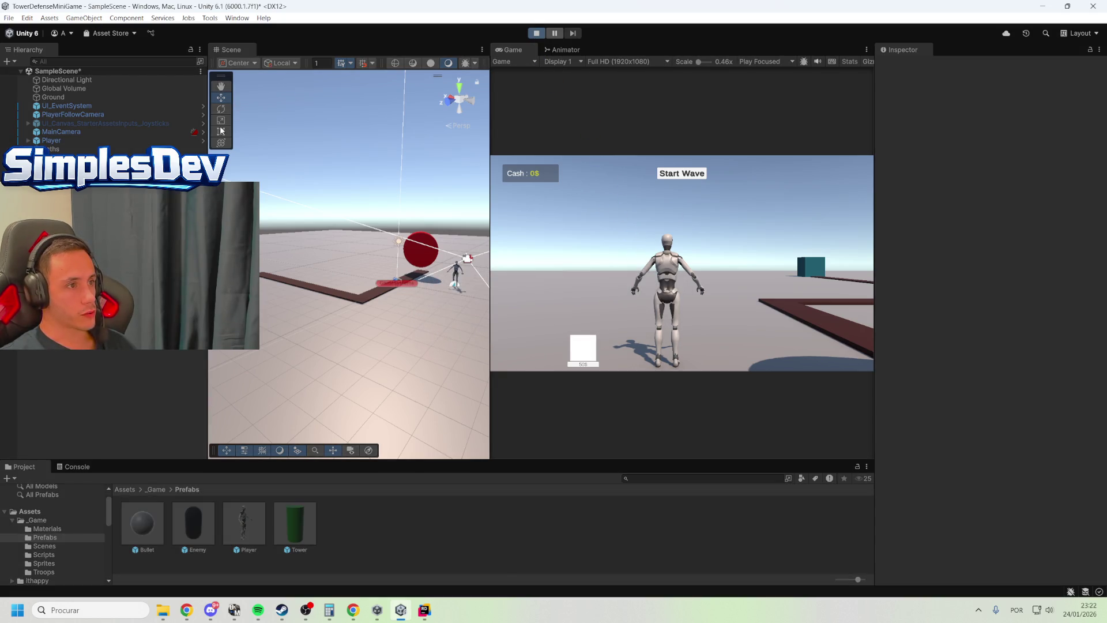
key(w)
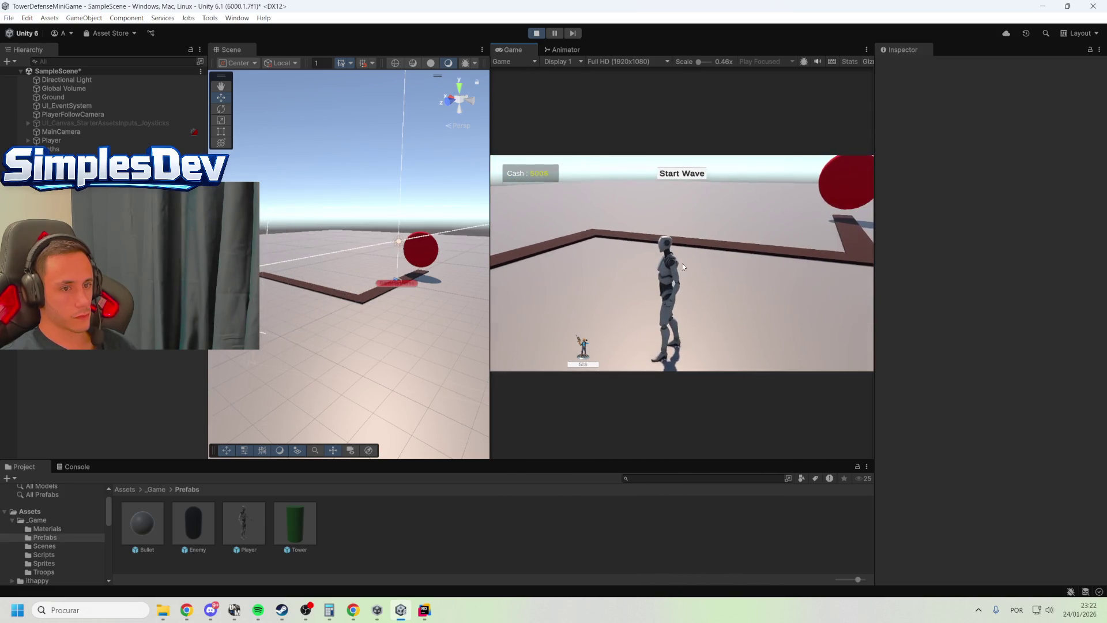
click(582, 354)
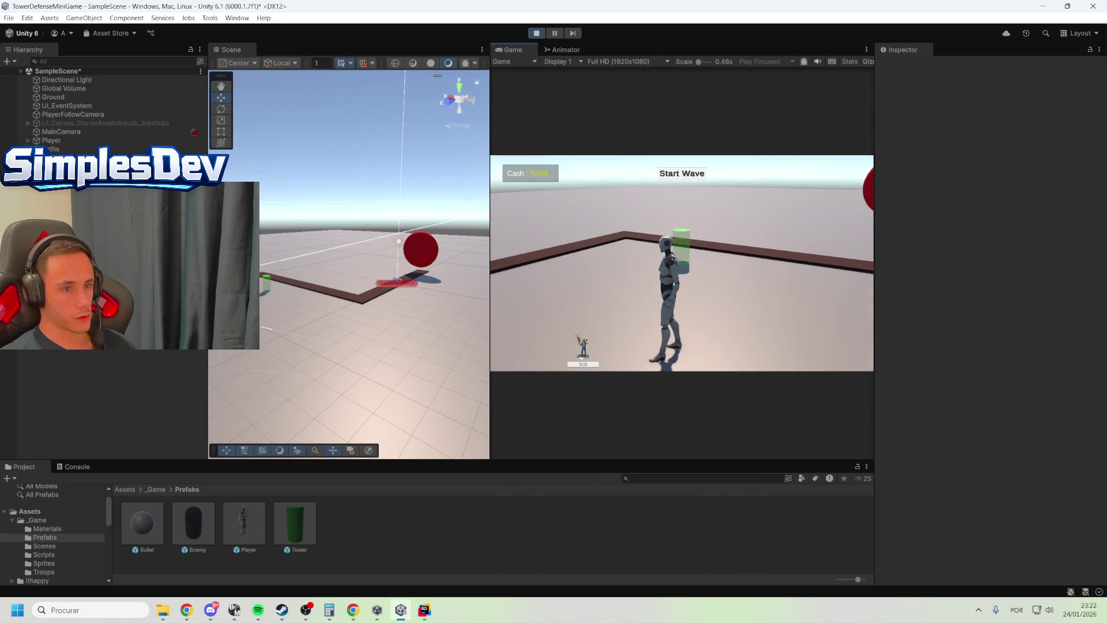
click(678, 258)
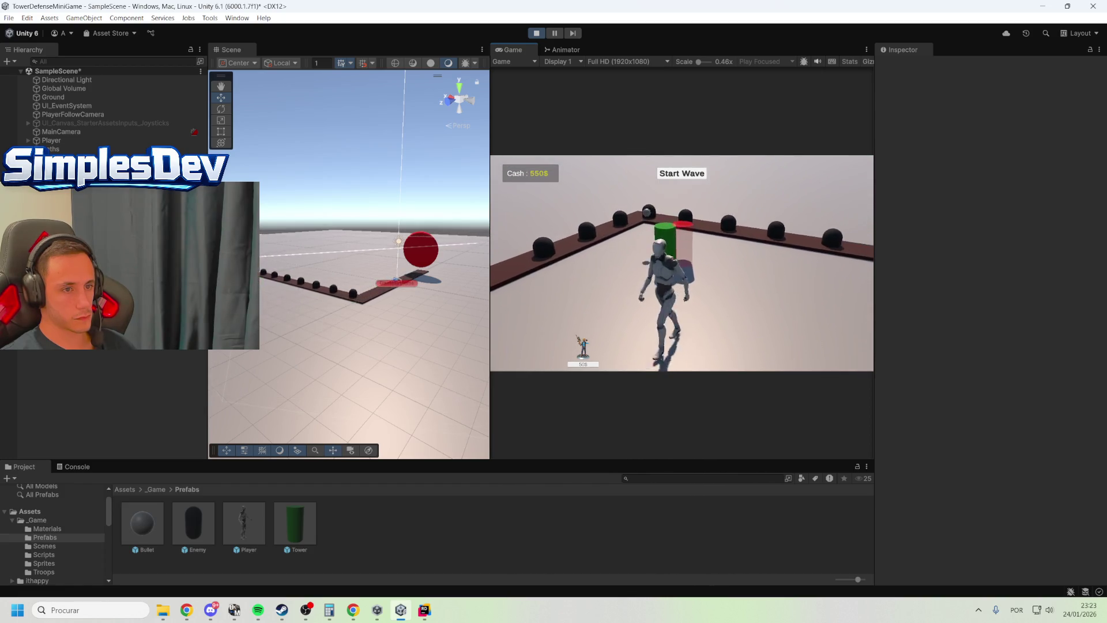
key(e)
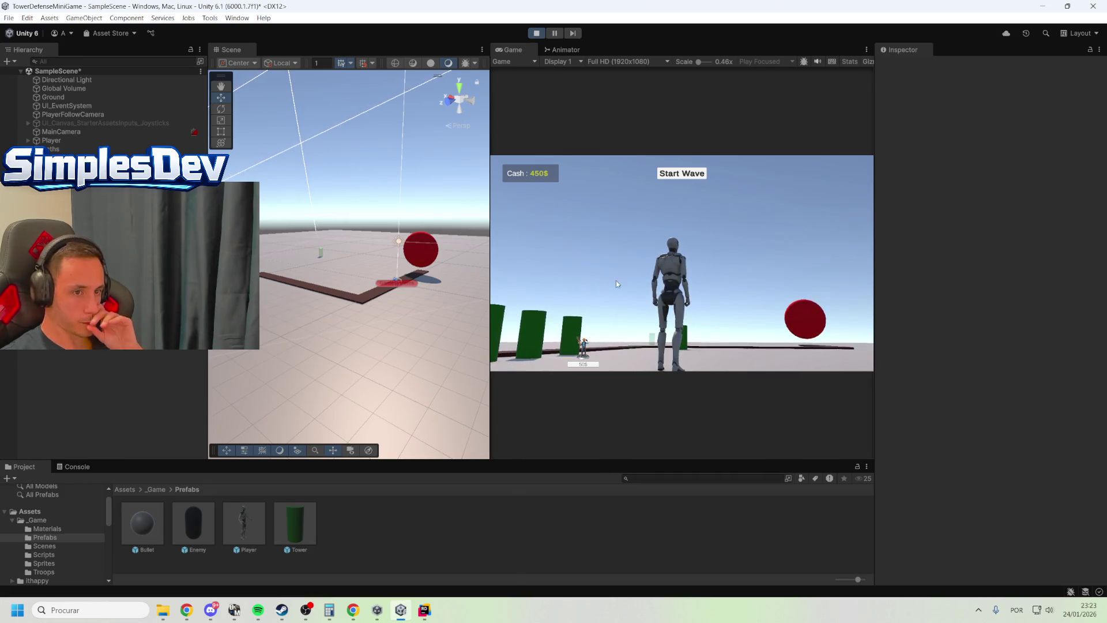
Check Rider briefly, save the scene with Ctrl+S and exit Play mode
click(424, 610)
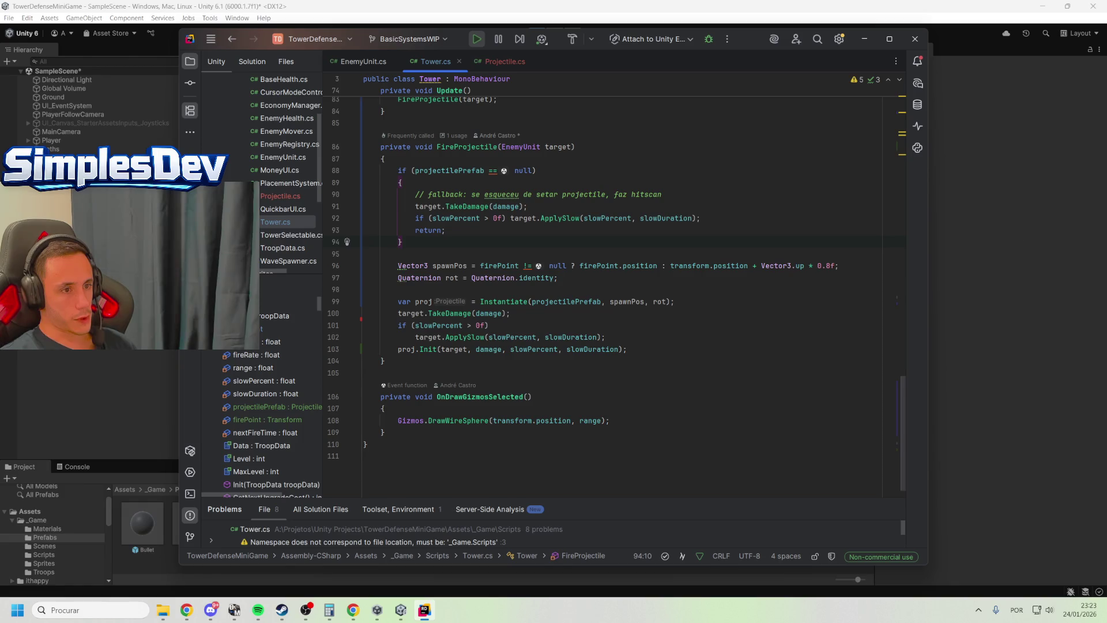
click(991, 301)
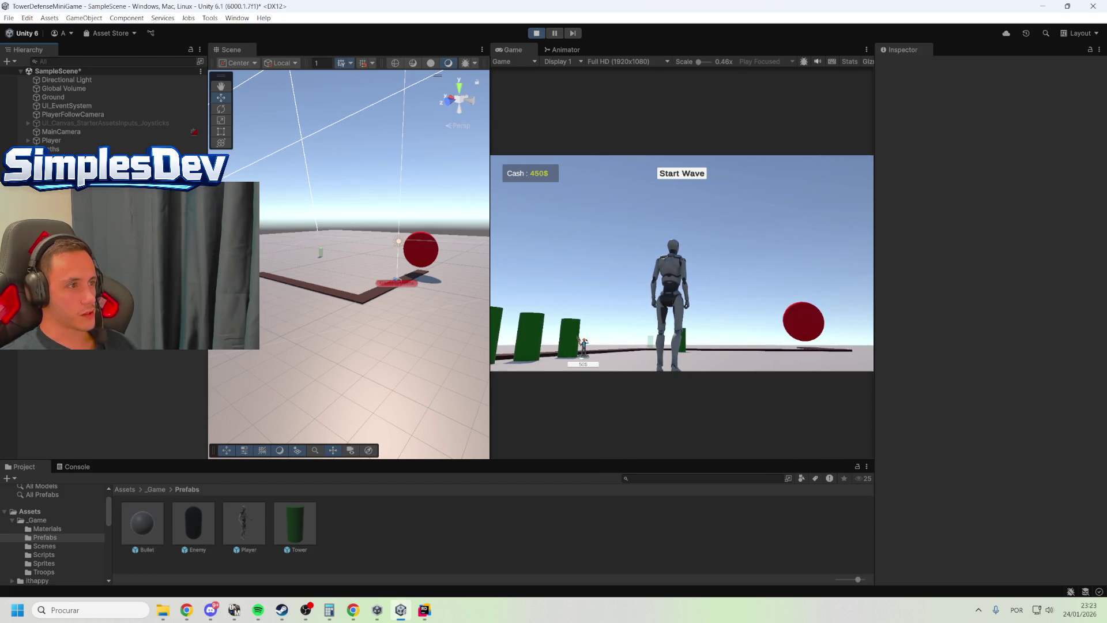
key(ctrl+s)
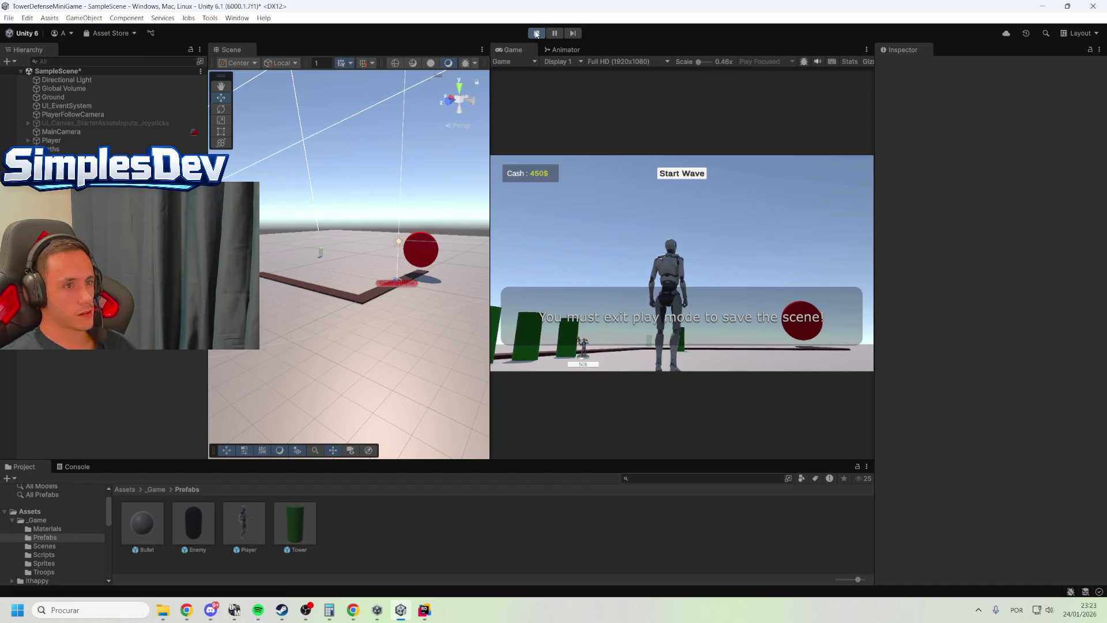
click(536, 33)
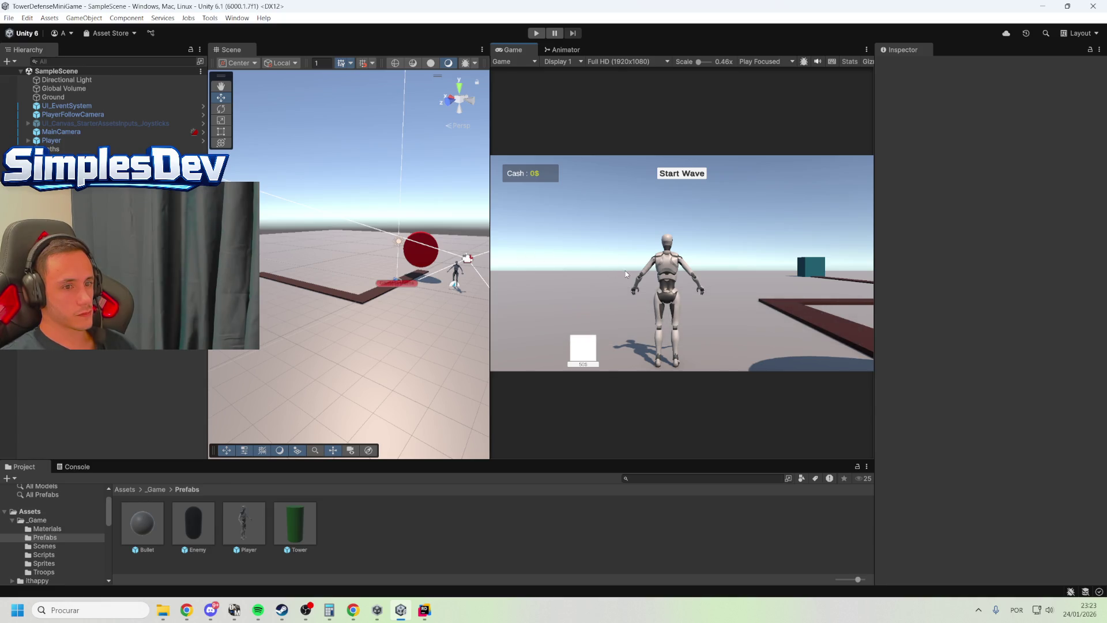
Drag Basic_Character from Assets/ithappy/Funny_Characters/Prefabs into the scene
mouse_move(349, 270)
mouse_down()
mouse_move(400, 254)
mouse_move(376, 289)
mouse_move(323, 288)
mouse_up()
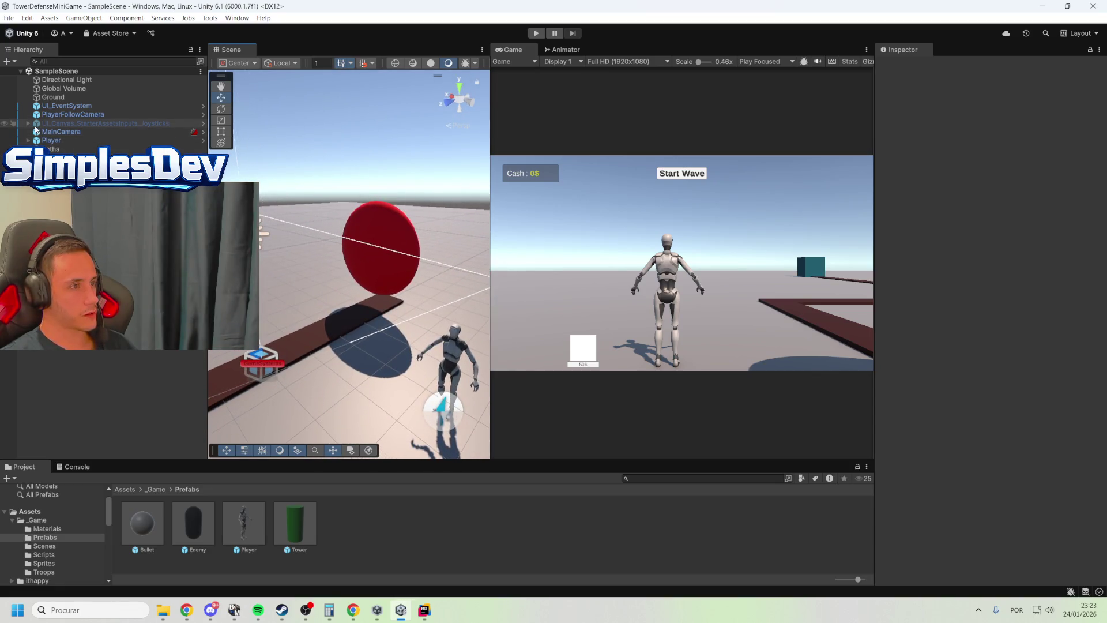
click(124, 489)
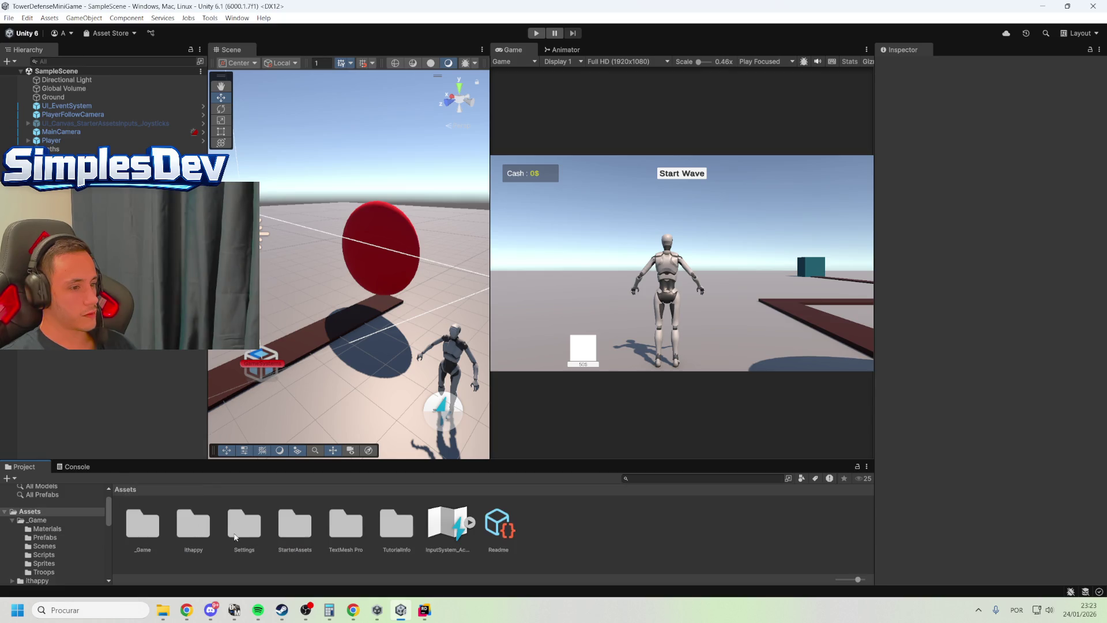
double_click(199, 522)
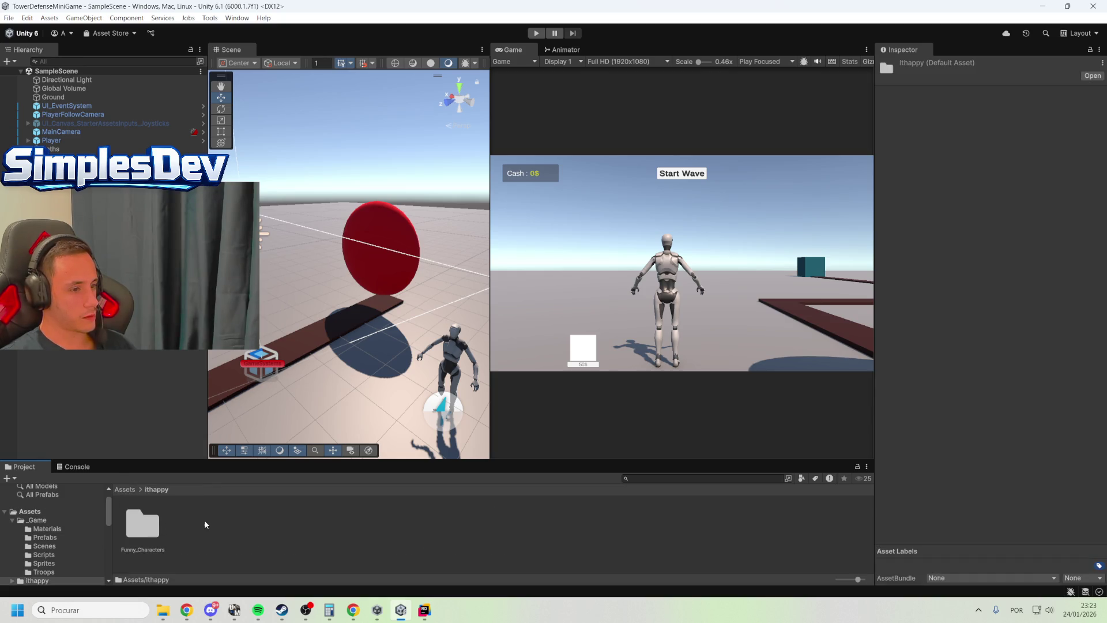
double_click(144, 524)
double_click(294, 523)
drag(749, 531, 264, 302)
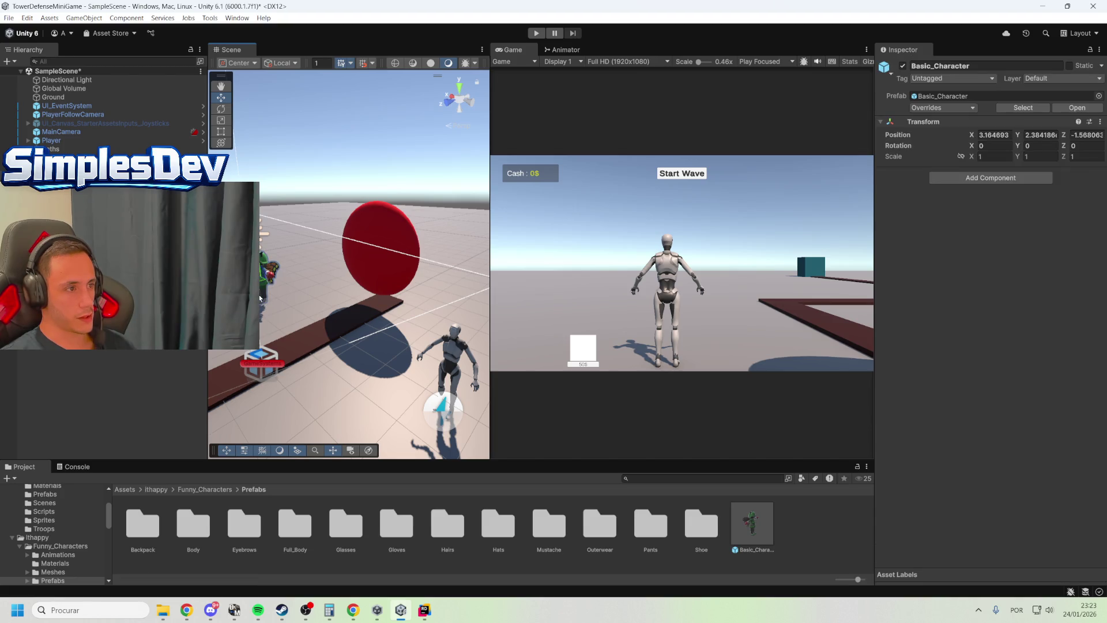
Select the placed Basic_Character, frame it with F and orbit to view its side
click(125, 490)
double_click(142, 525)
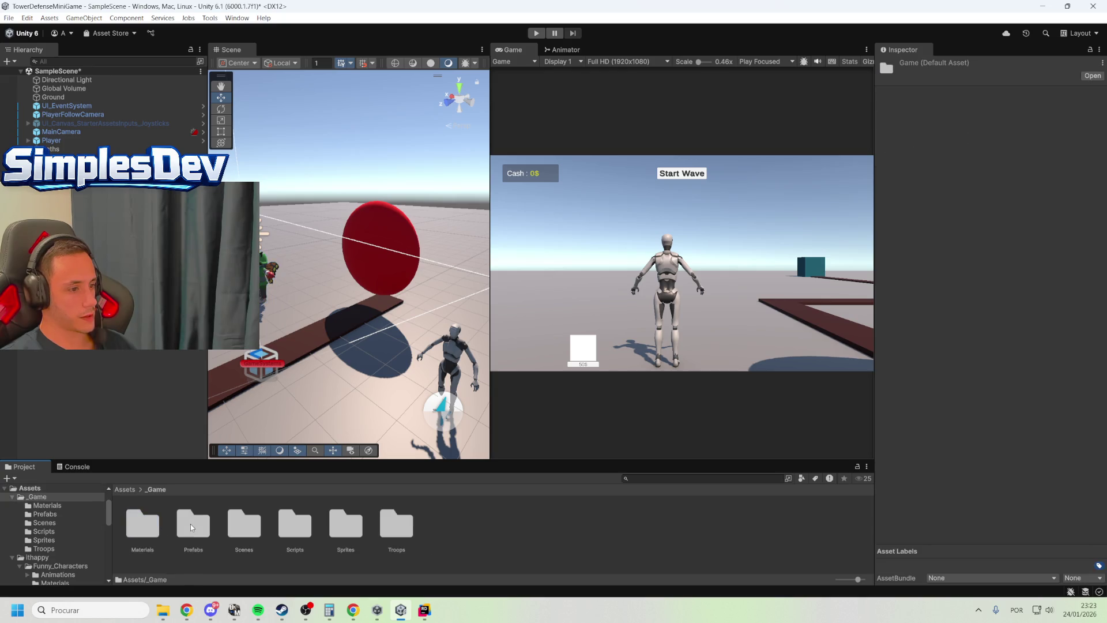
double_click(193, 524)
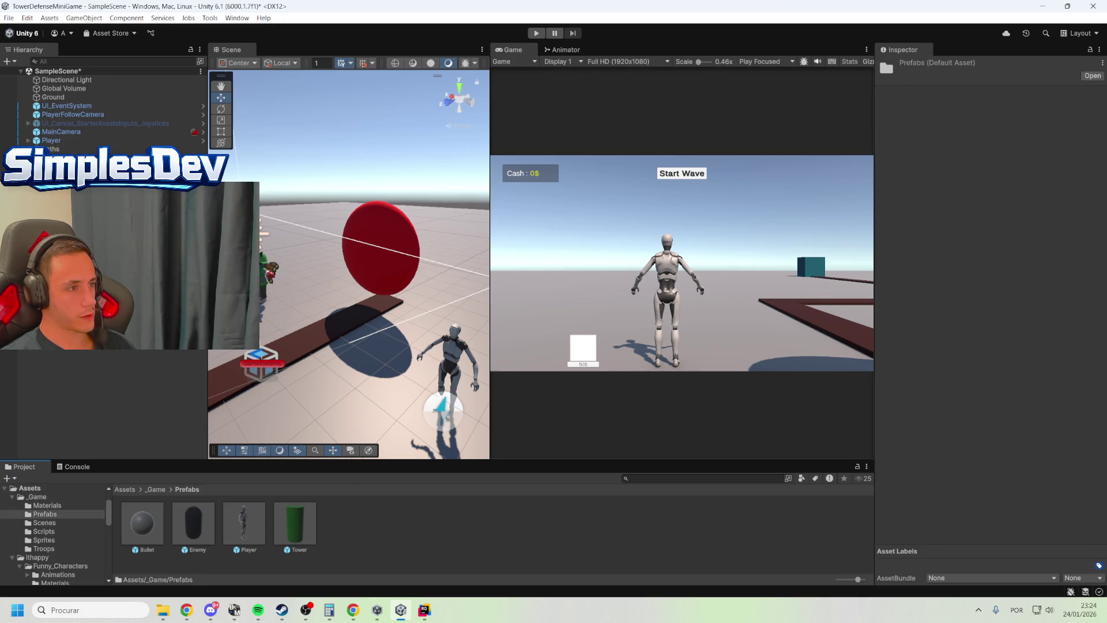
click(63, 157)
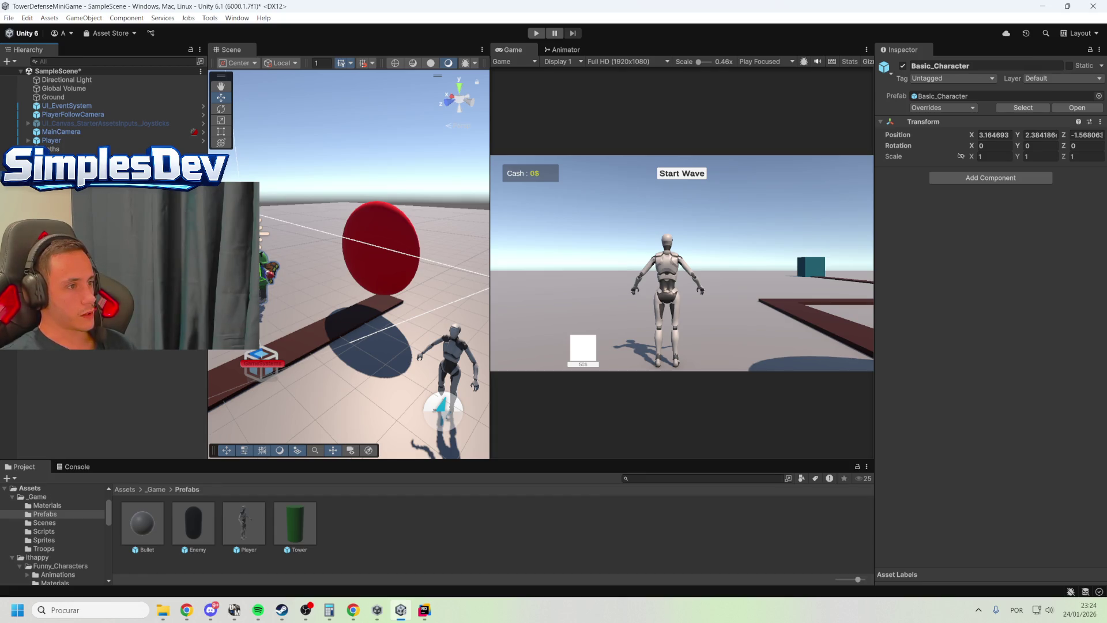
click(70, 167)
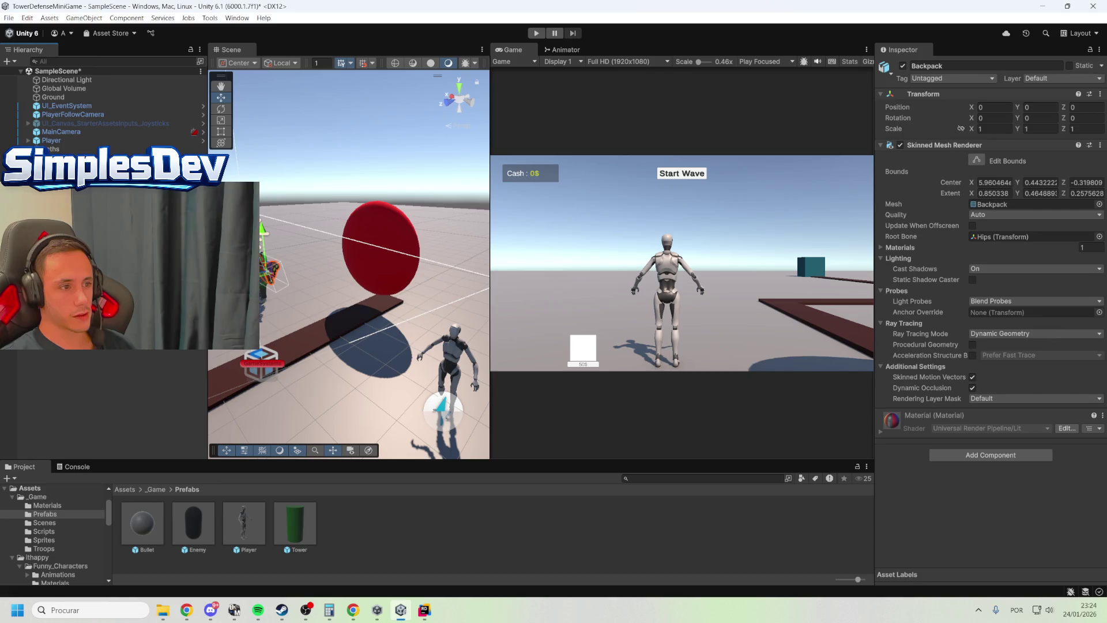
key(f)
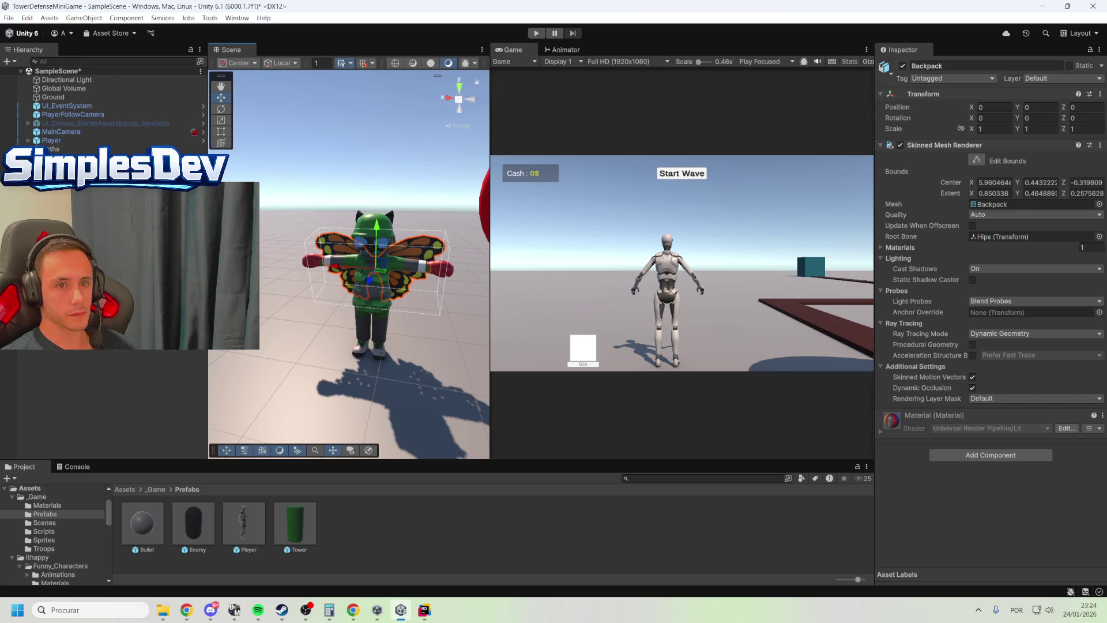
mouse_move(462, 277)
mouse_down()
mouse_move(535, 282)
mouse_move(559, 263)
mouse_up()
click(294, 300)
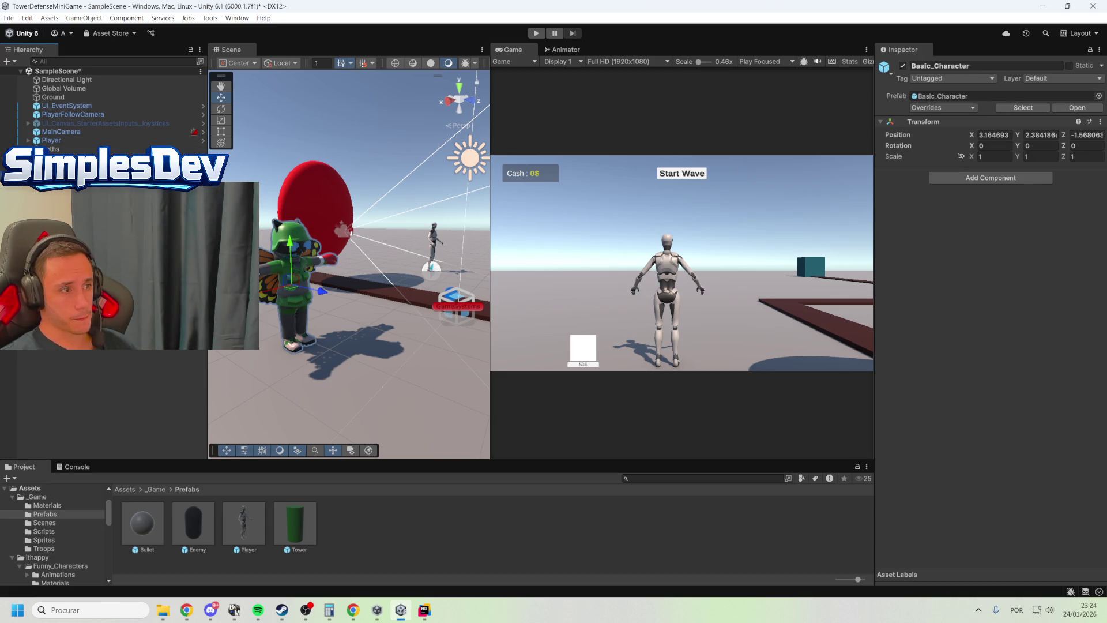
Assign AnimationController to the character's Animator and open its state graph
key(ctrl+z)
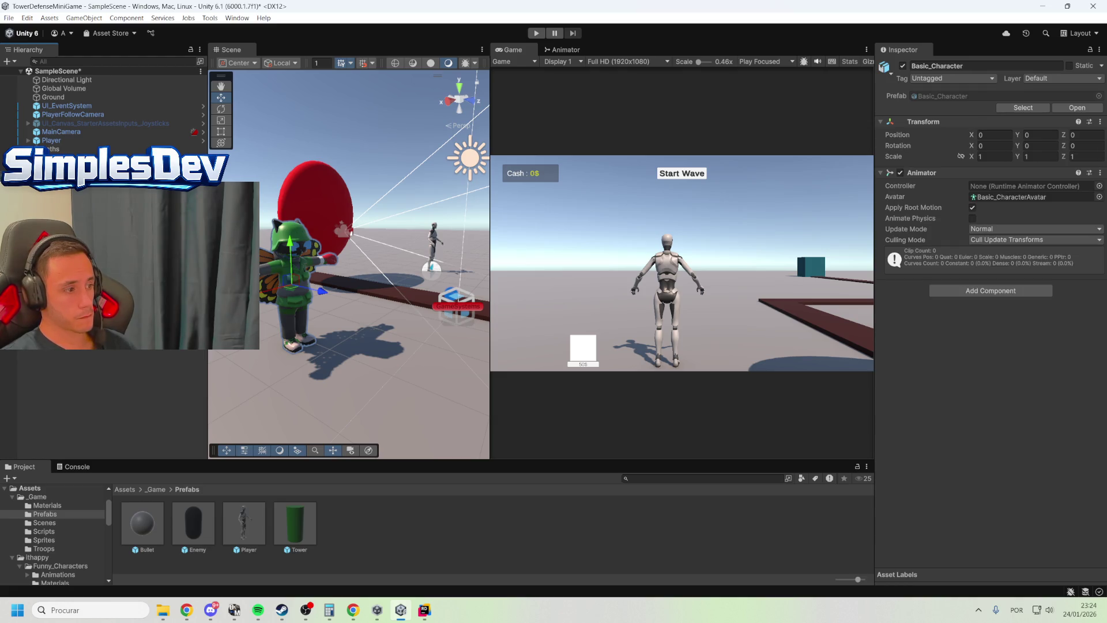
click(1098, 187)
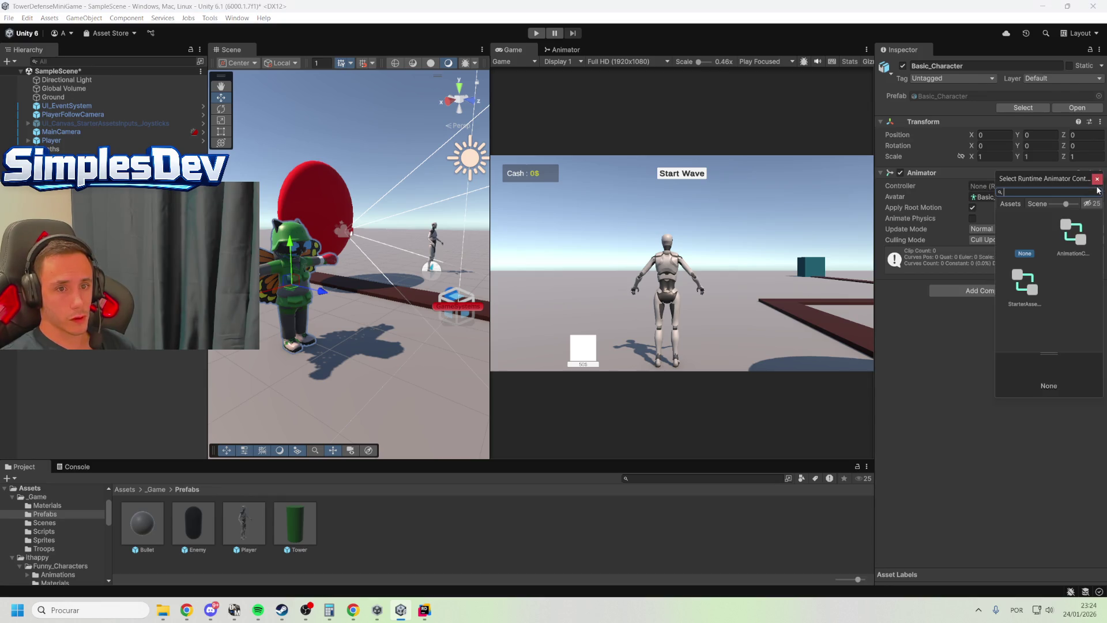
click(1075, 245)
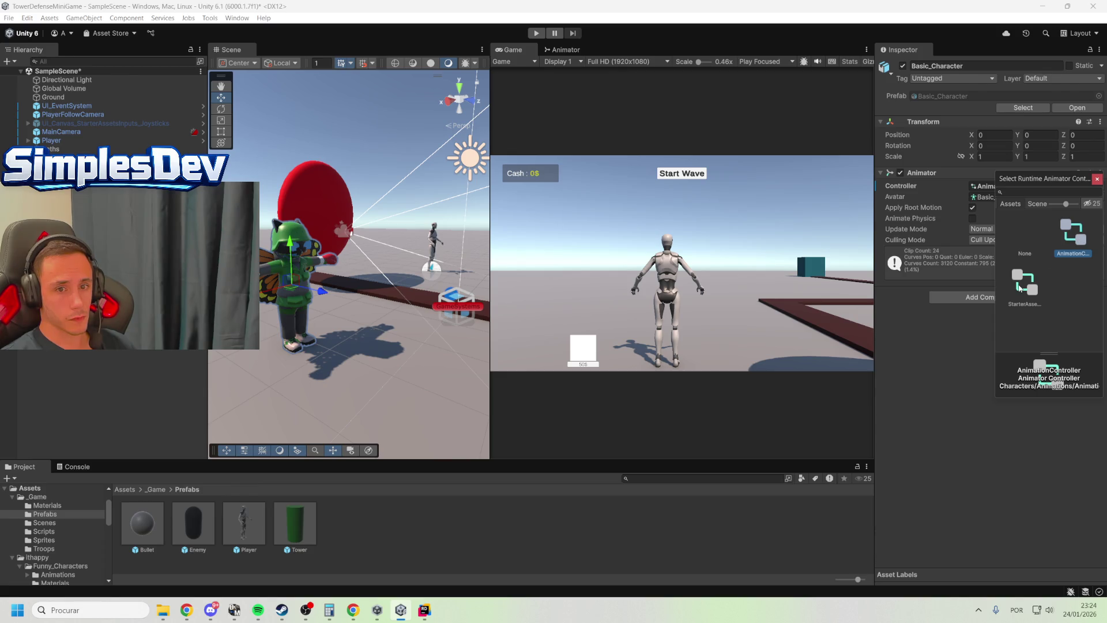
click(1019, 288)
click(1070, 236)
click(1097, 179)
double_click(1039, 187)
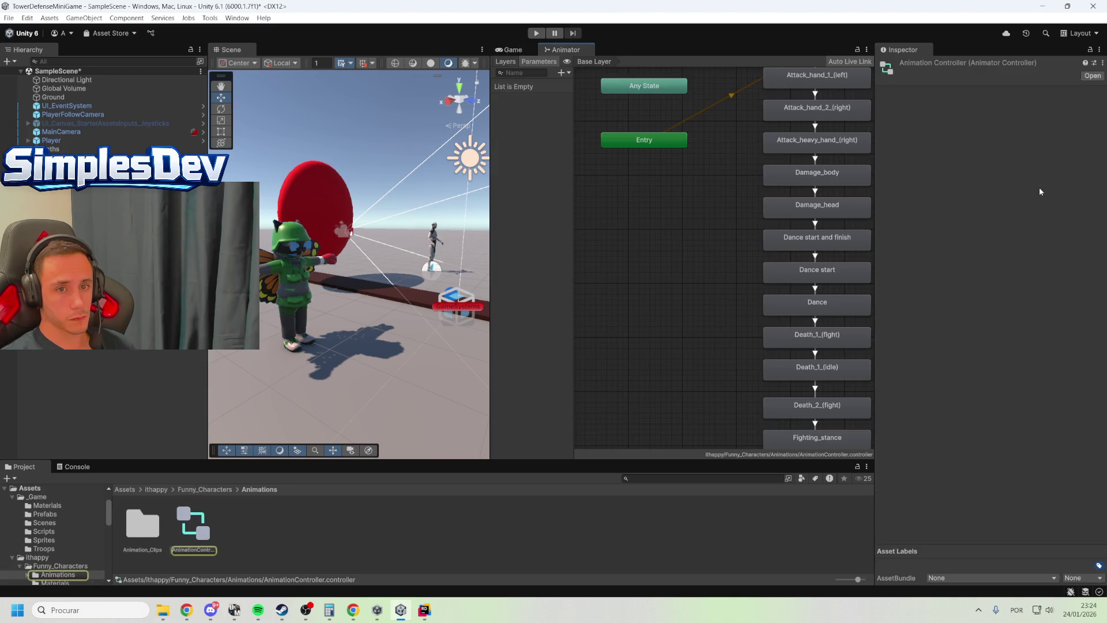
Inspect the Attack_hand_1_(left) and Damage_head states, and preview the Dance start transition
scroll(687, 216, down, 3)
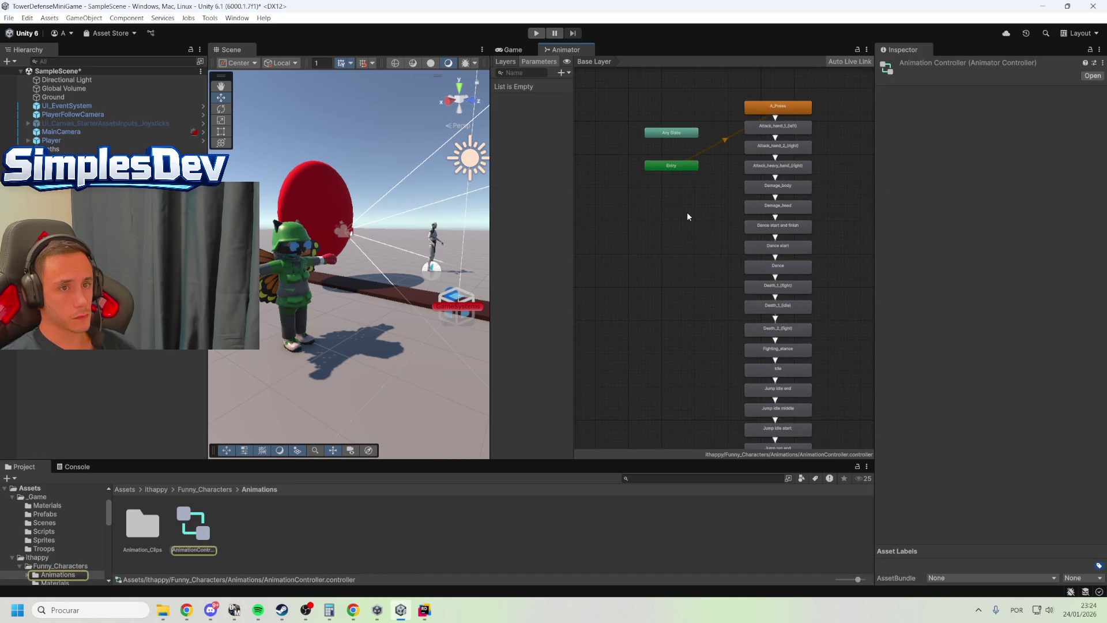
scroll(687, 216, up, 2)
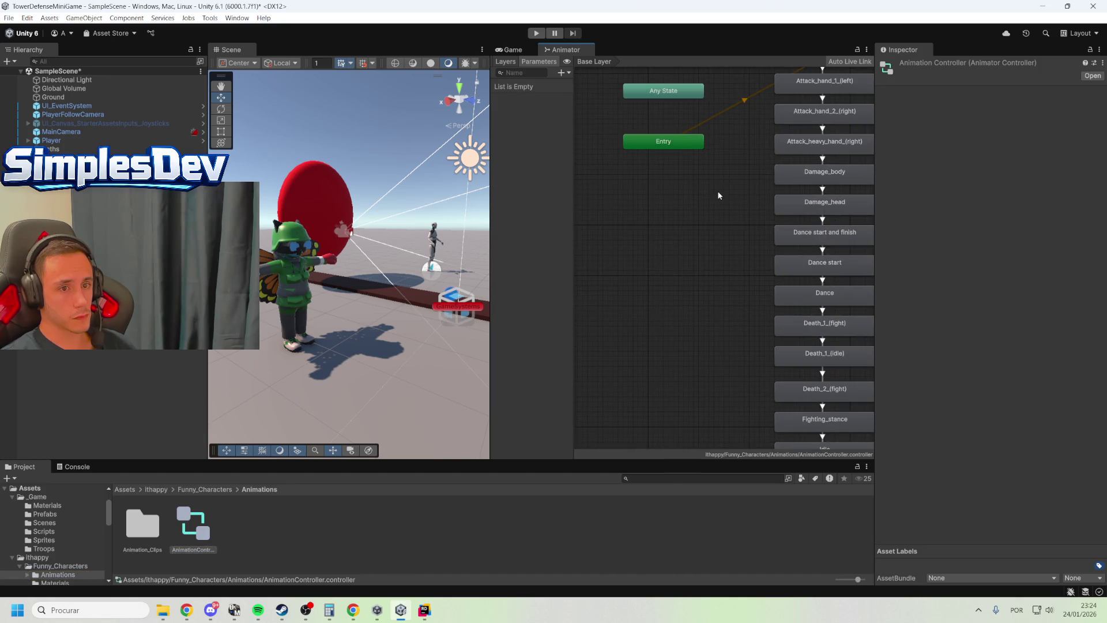
scroll(686, 259, up, 2)
drag(686, 259, 676, 262)
click(784, 154)
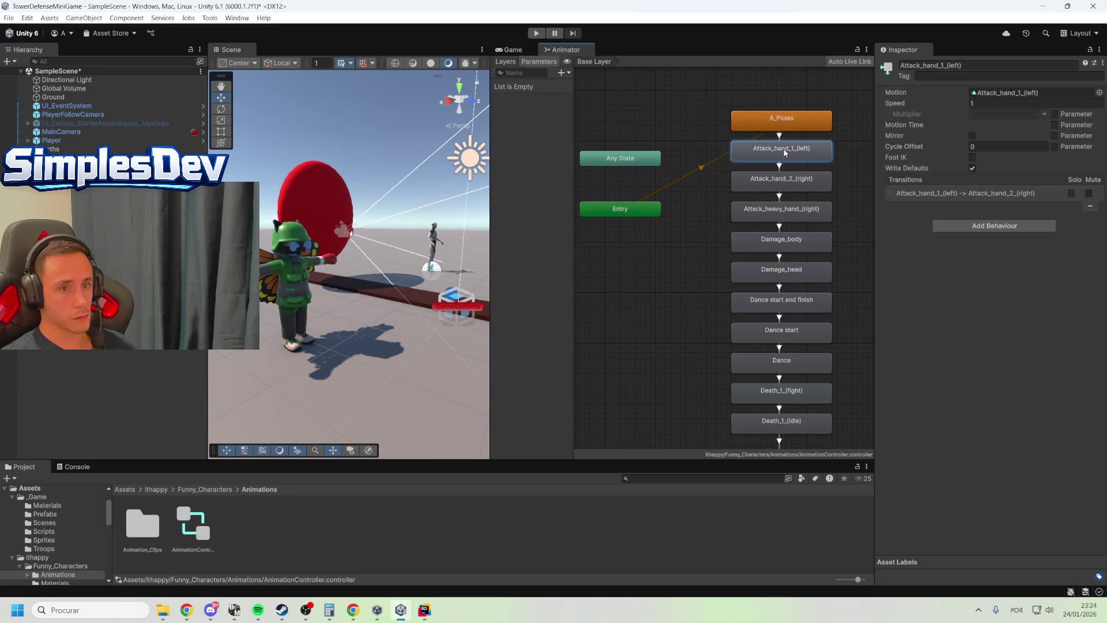
click(678, 183)
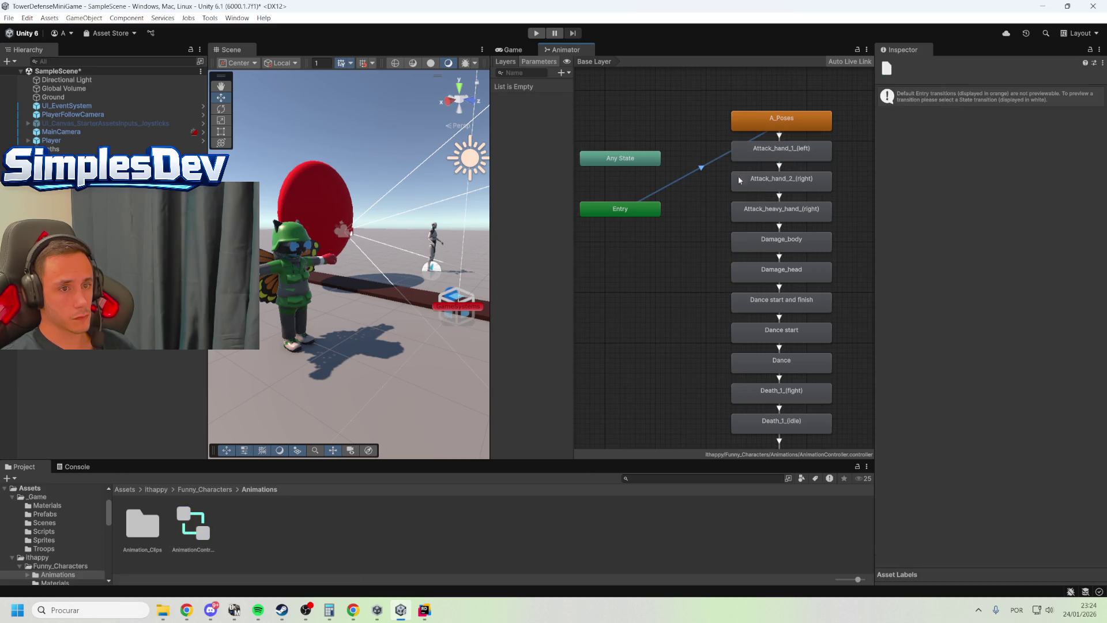
click(293, 277)
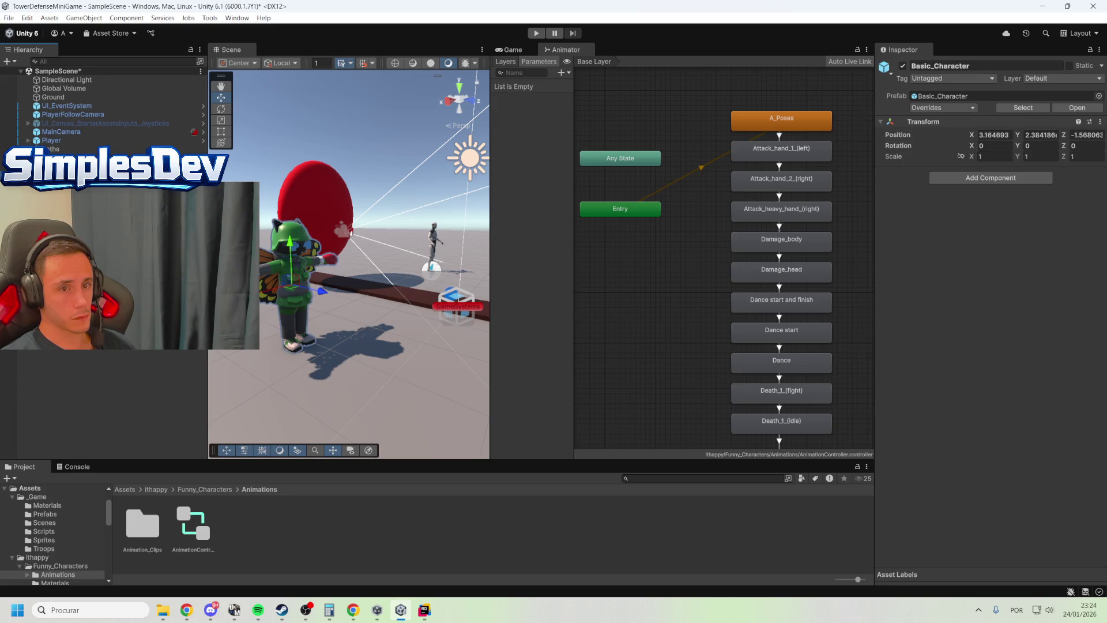
click(293, 276)
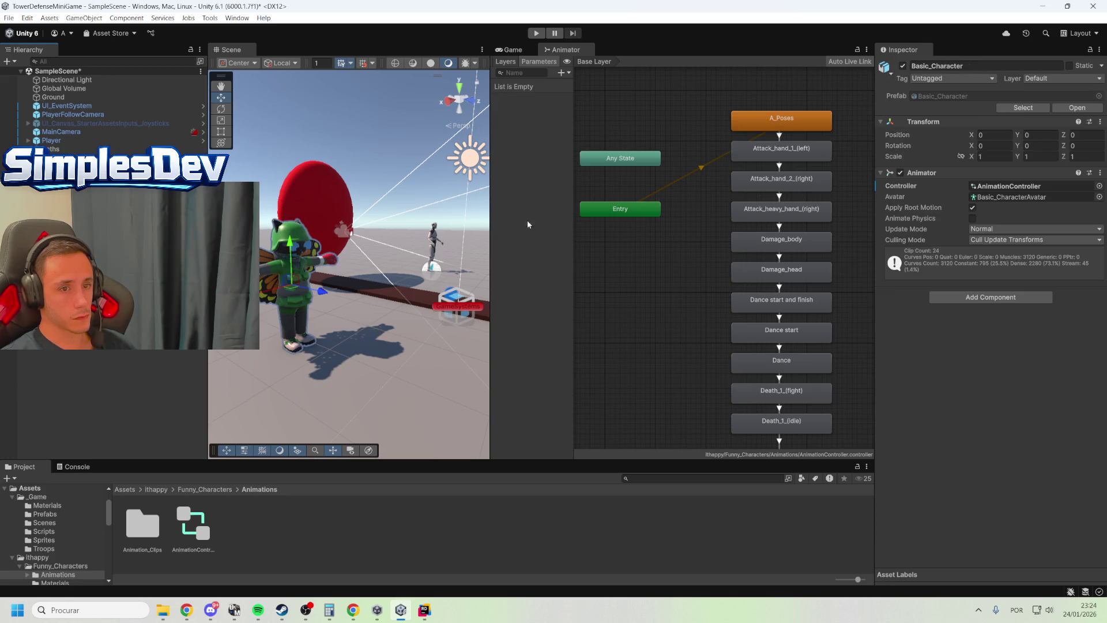
click(762, 271)
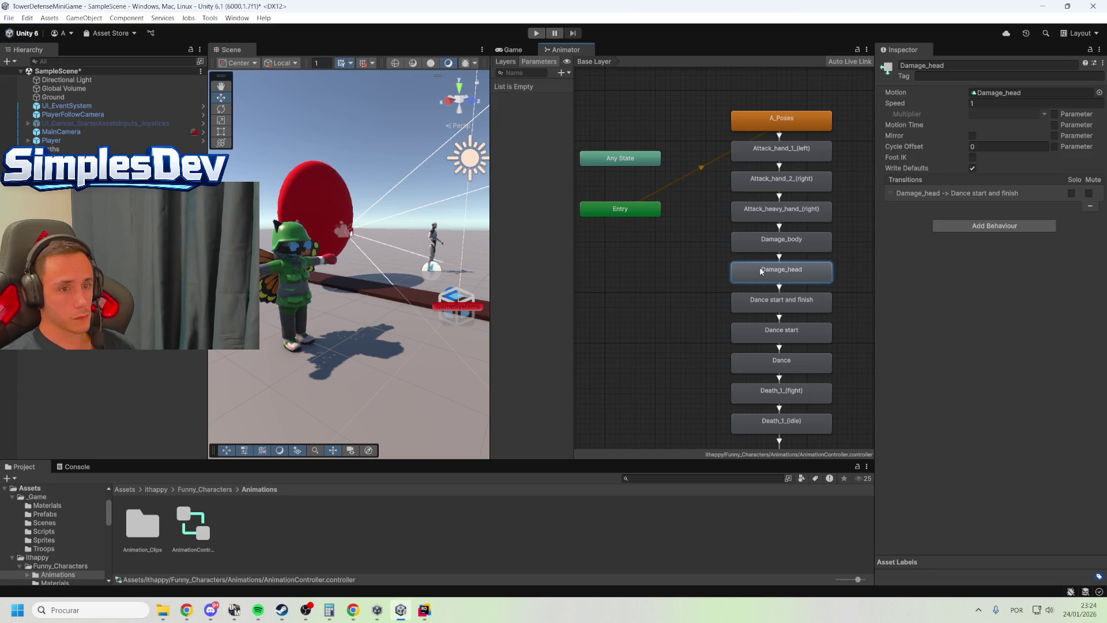
click(777, 317)
click(883, 486)
Pan the Base Layer graph down to the lower states and select Walk
scroll(815, 399, down, 3)
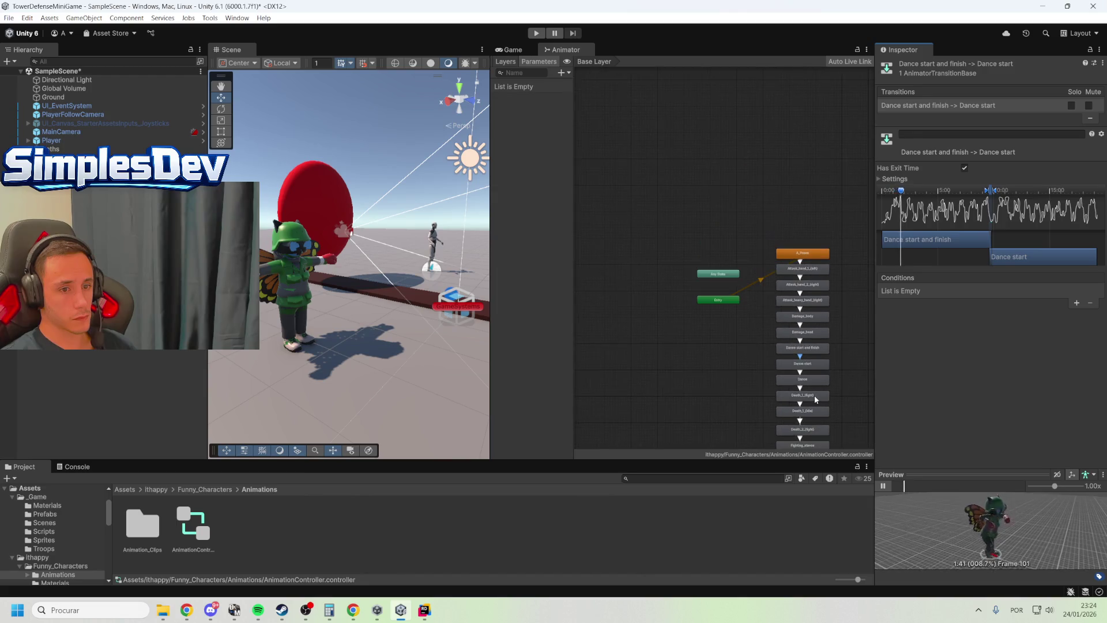
scroll(815, 399, up, 3)
right_click(596, 277)
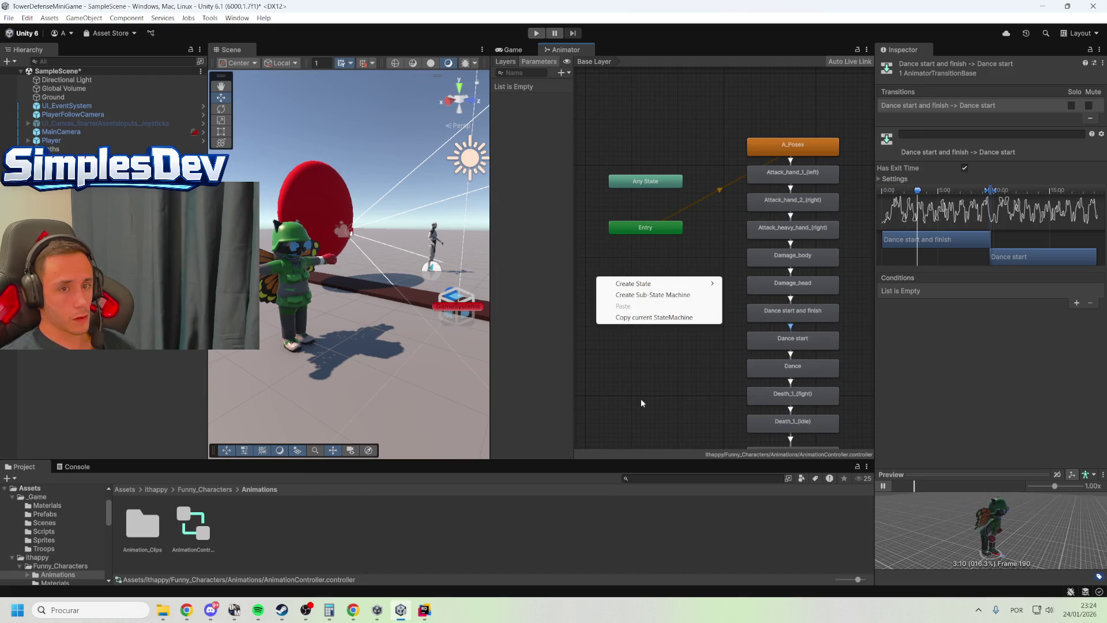
click(641, 394)
drag(680, 374, 673, 199)
mouse_move(666, 309)
mouse_down()
mouse_move(758, 423)
mouse_move(669, 299)
mouse_move(632, 292)
mouse_move(668, 346)
mouse_move(648, 260)
mouse_move(669, 288)
mouse_up()
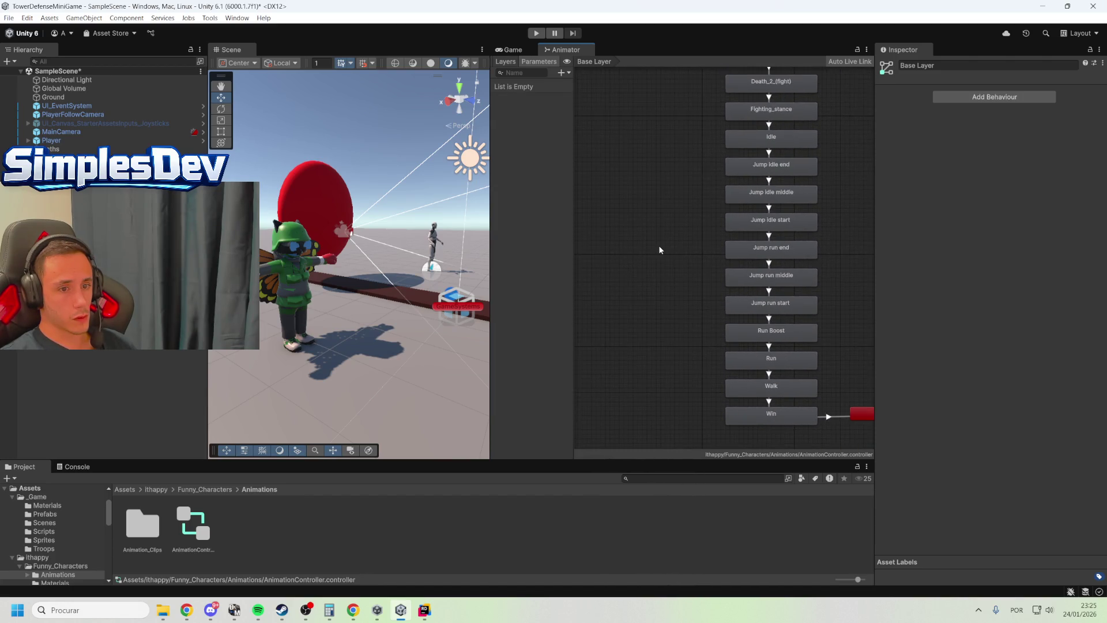
click(767, 390)
Set Walk as the Base Layer's default state and check the Entry to Walk transition
right_click(759, 387)
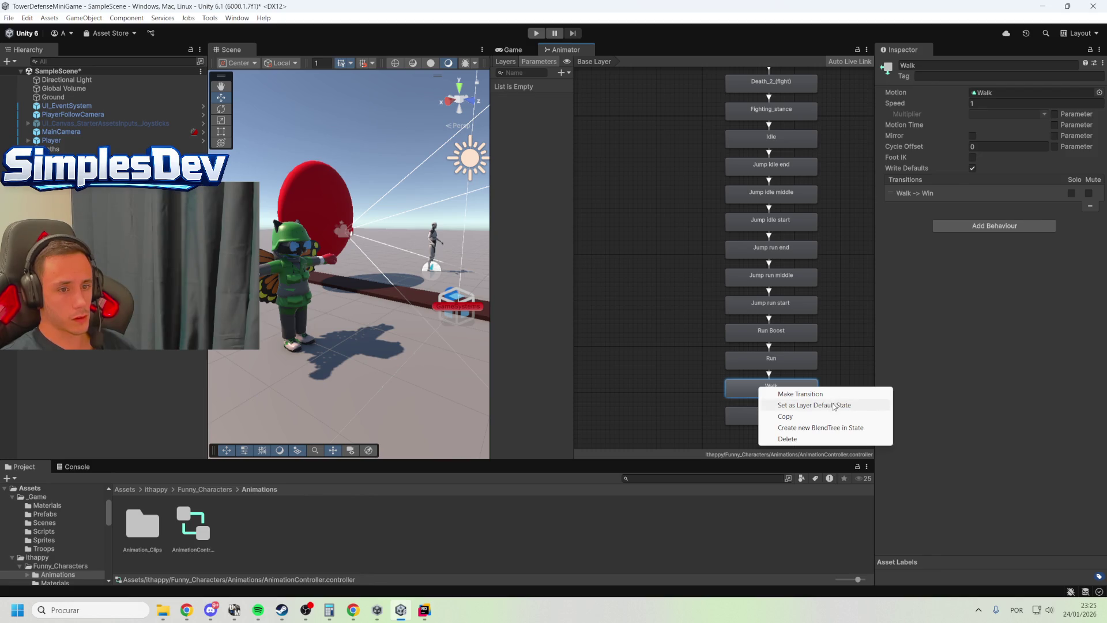
click(833, 405)
drag(628, 227, 770, 445)
mouse_move(749, 232)
mouse_down()
mouse_move(748, 371)
mouse_move(629, 318)
mouse_move(637, 230)
mouse_move(659, 180)
mouse_up()
click(640, 256)
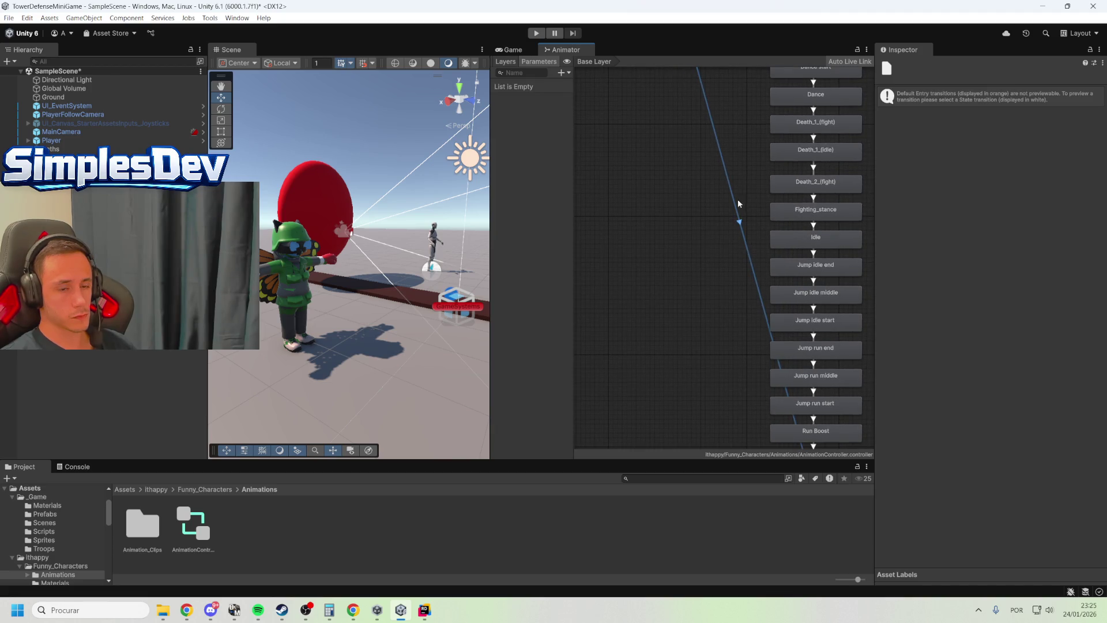
Drag Any State down beside the Walk state
drag(717, 243, 694, 403)
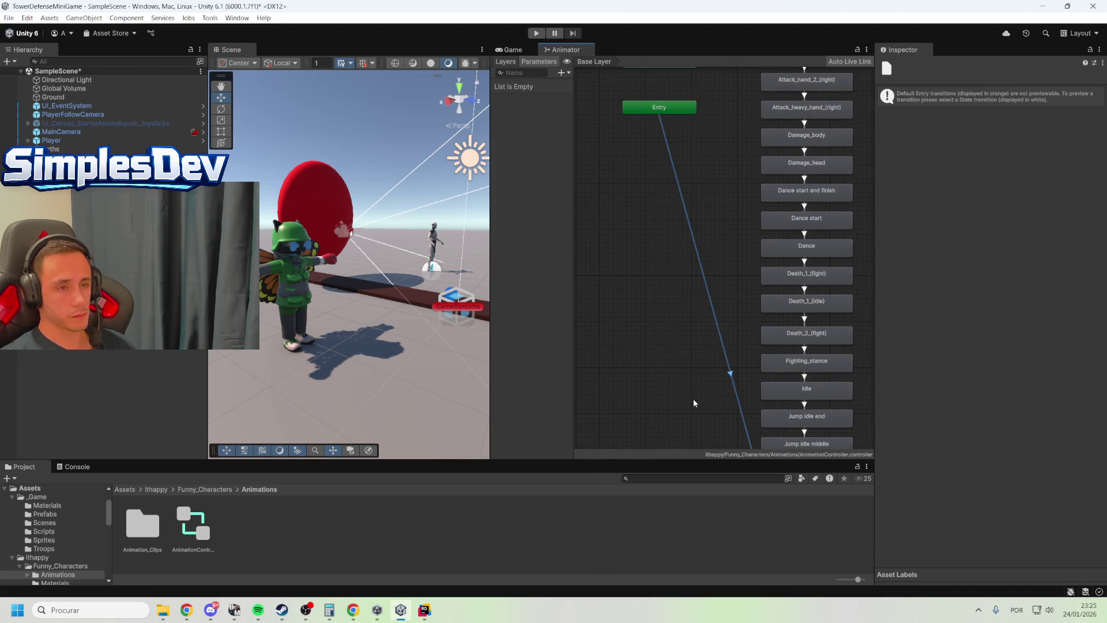
scroll(658, 339, down, 3)
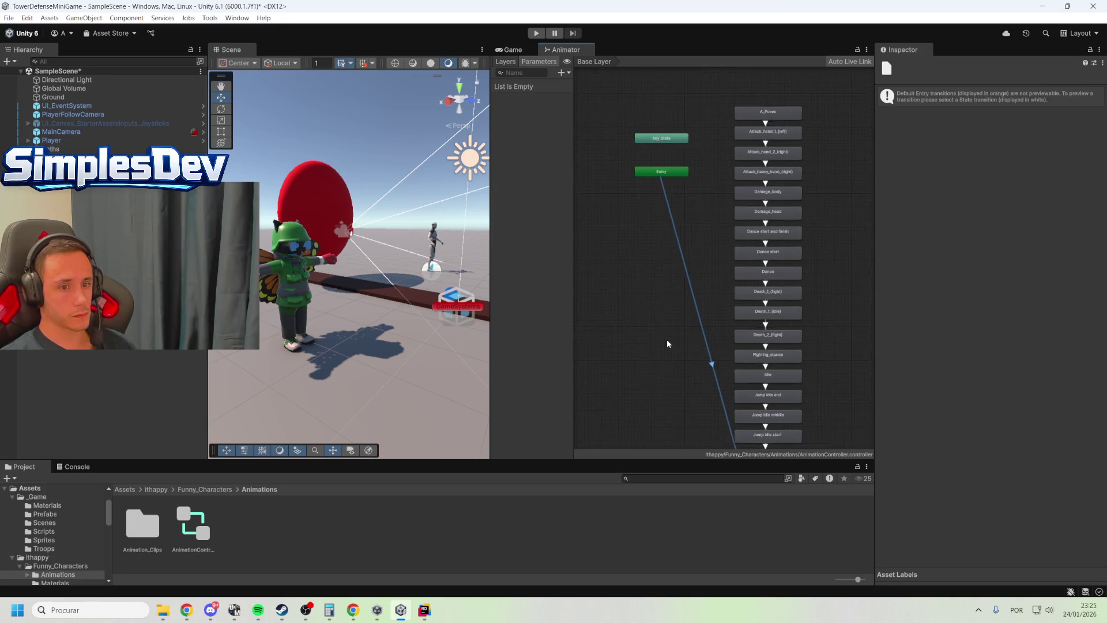
scroll(655, 351, up, 4)
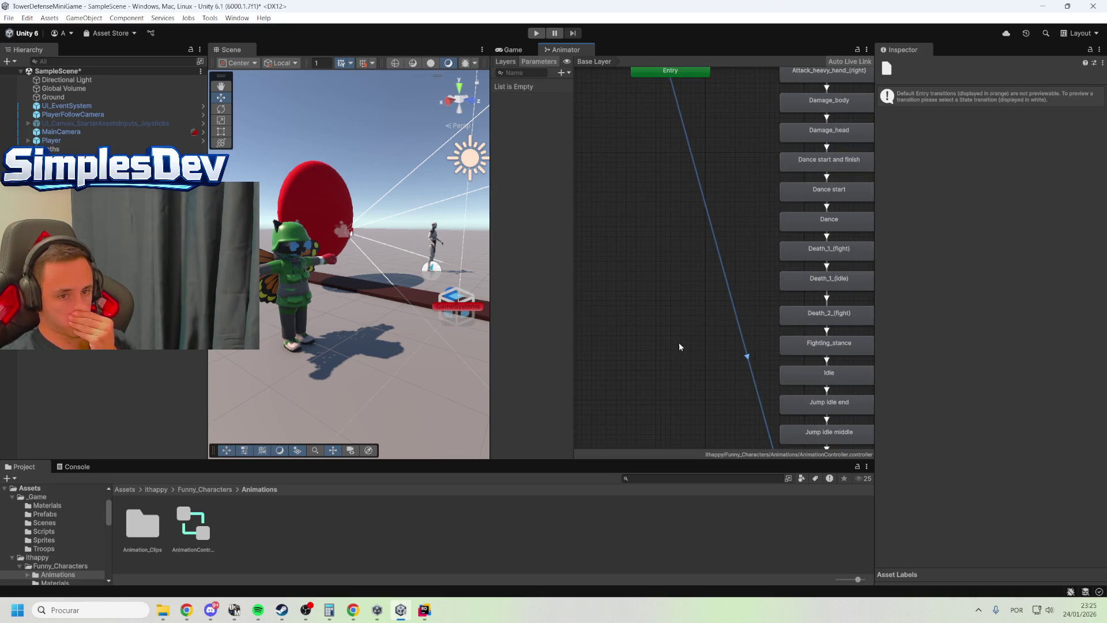
drag(666, 338, 707, 448)
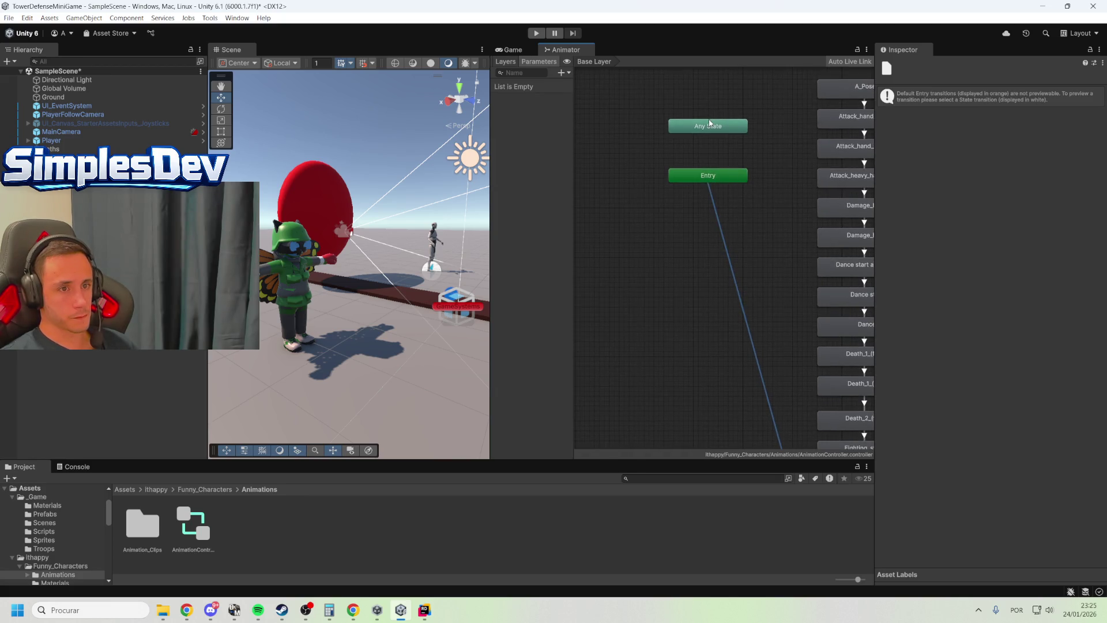
mouse_move(709, 126)
mouse_down()
mouse_move(717, 419)
mouse_move(663, 379)
mouse_move(666, 398)
mouse_move(711, 153)
mouse_move(696, 314)
mouse_move(706, 349)
mouse_move(663, 187)
mouse_move(655, 220)
mouse_move(686, 301)
mouse_move(676, 304)
mouse_up()
right_click(675, 303)
Make a transition from Any State to Walk with Has Exit Time enabled
click(695, 309)
click(773, 333)
click(719, 321)
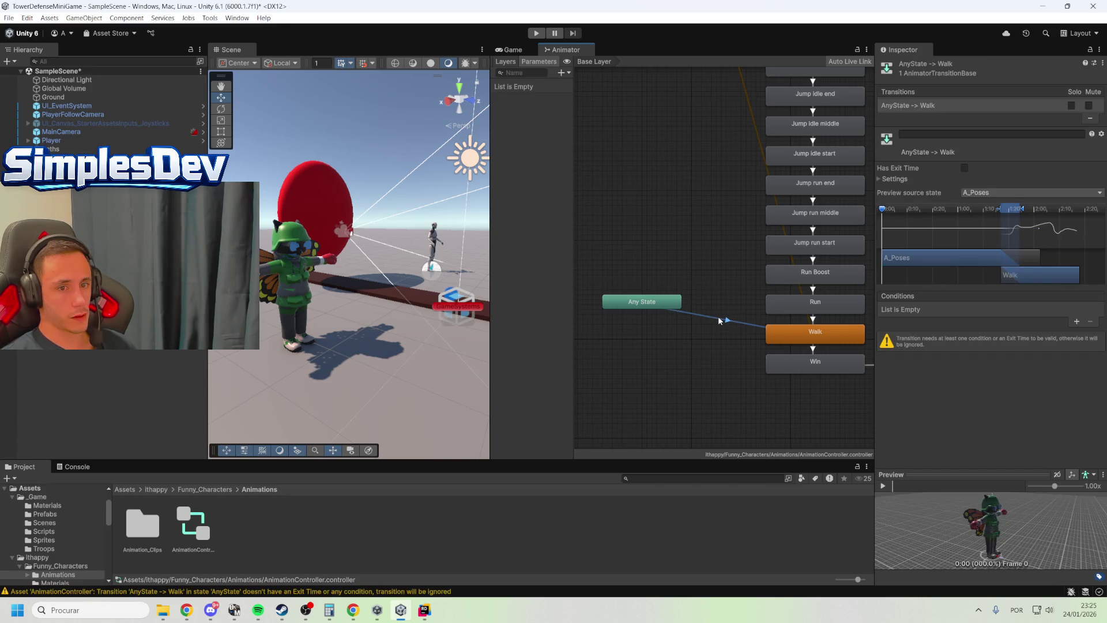
click(964, 168)
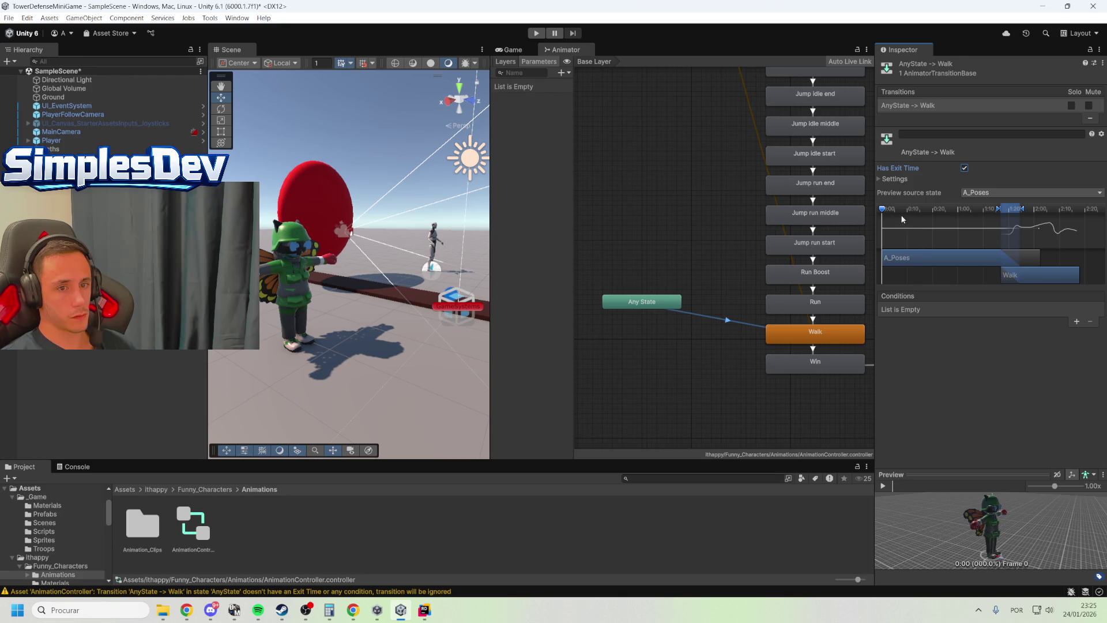
click(884, 484)
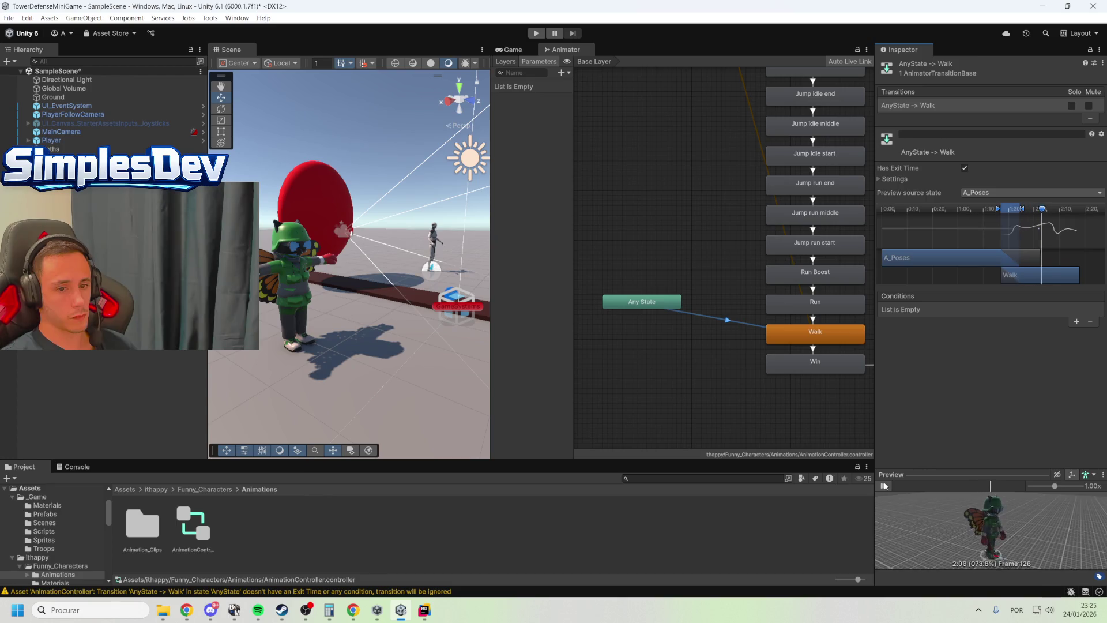
Set the transition's Exit Time to 0.16 and turn off Fixed Duration
click(894, 179)
click(971, 190)
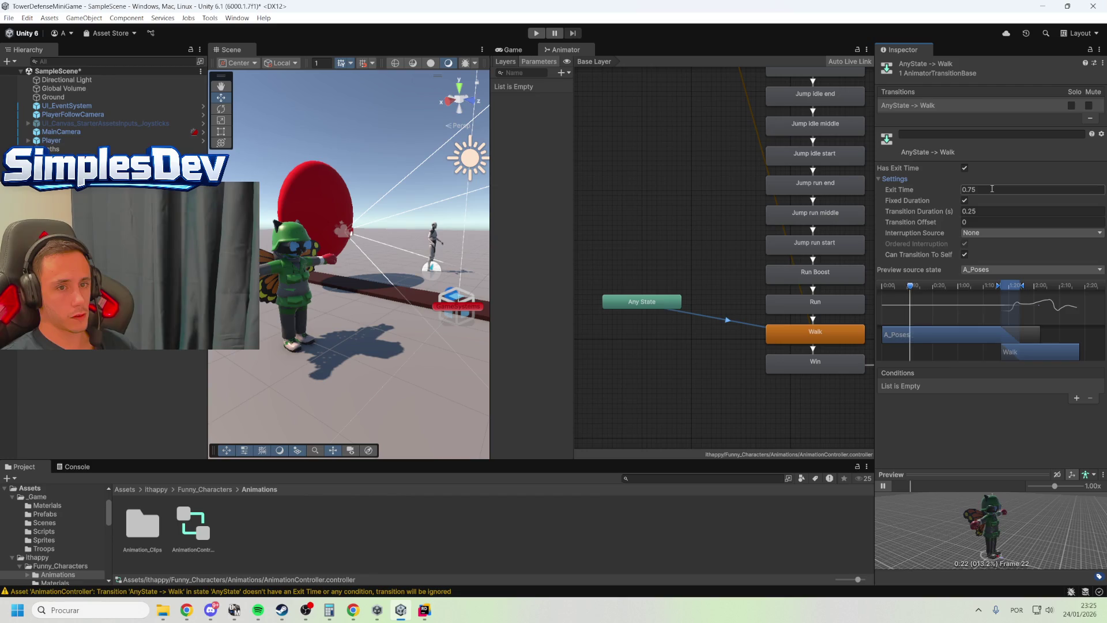
drag(950, 195, 918, 192)
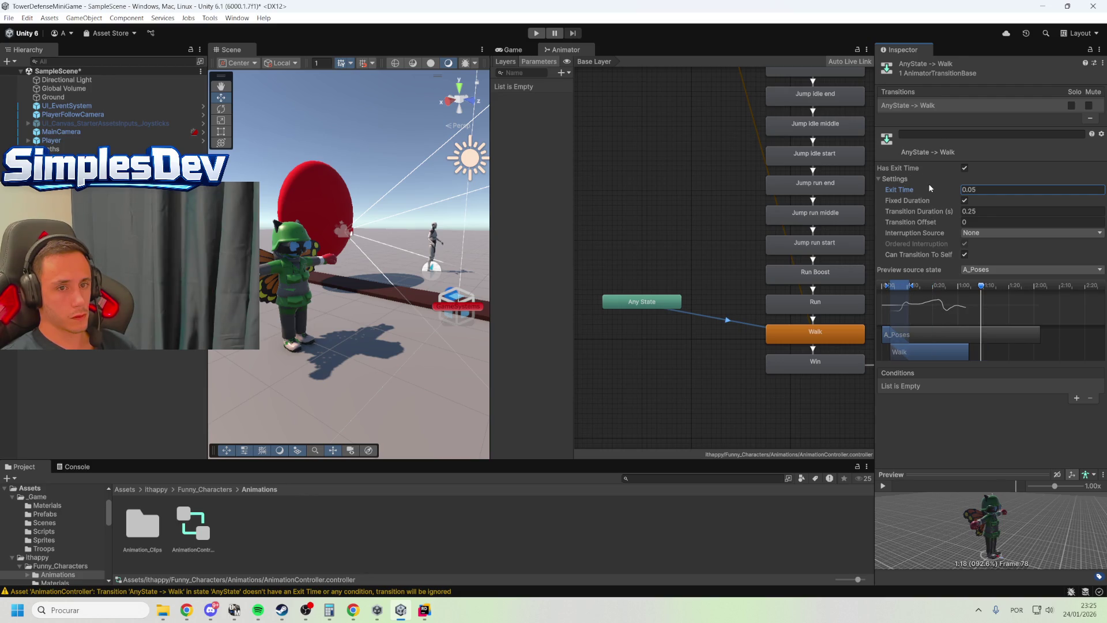
drag(934, 191, 936, 191)
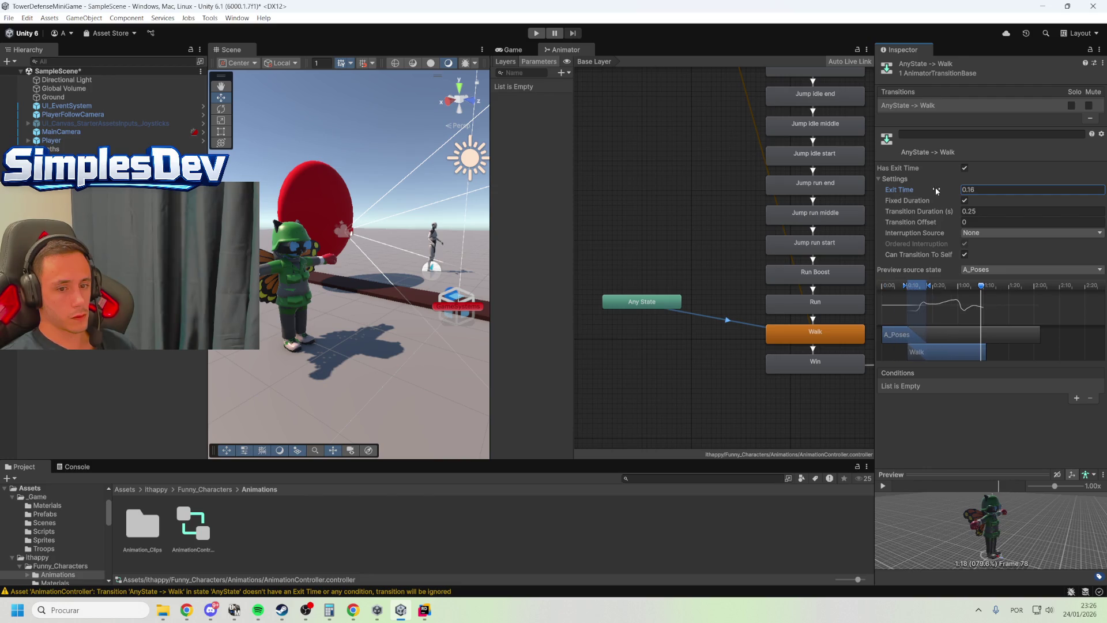
click(965, 201)
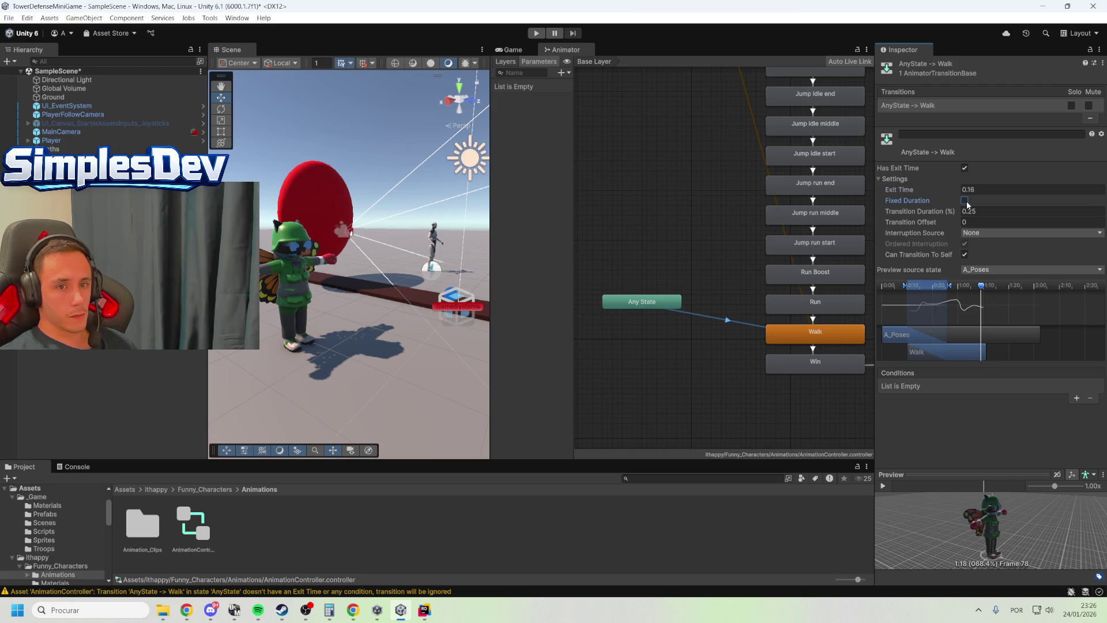
click(883, 485)
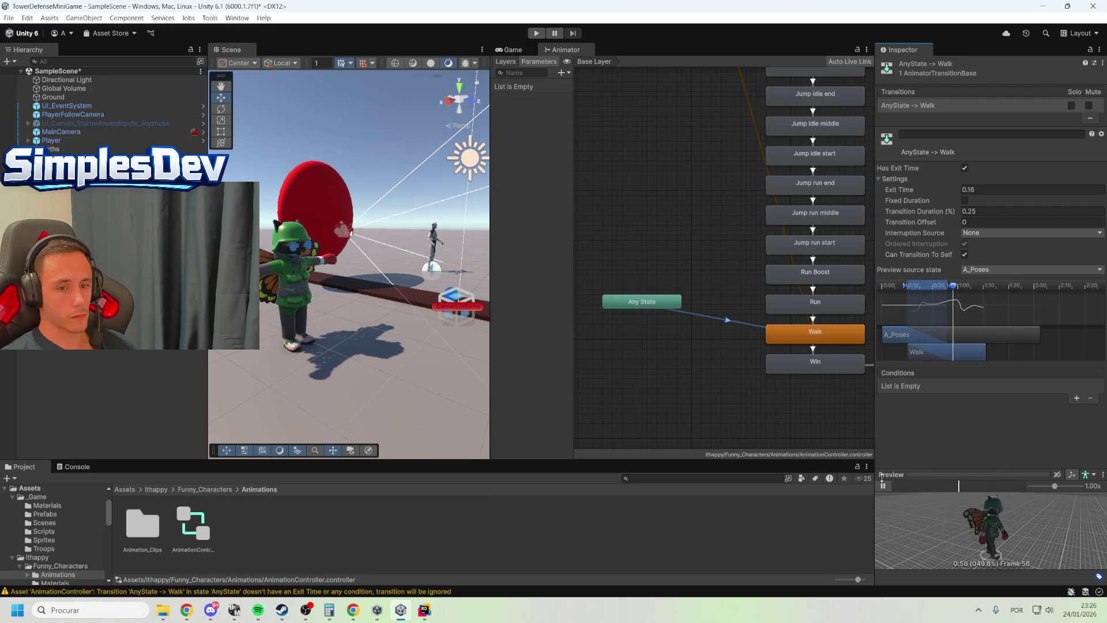
click(666, 258)
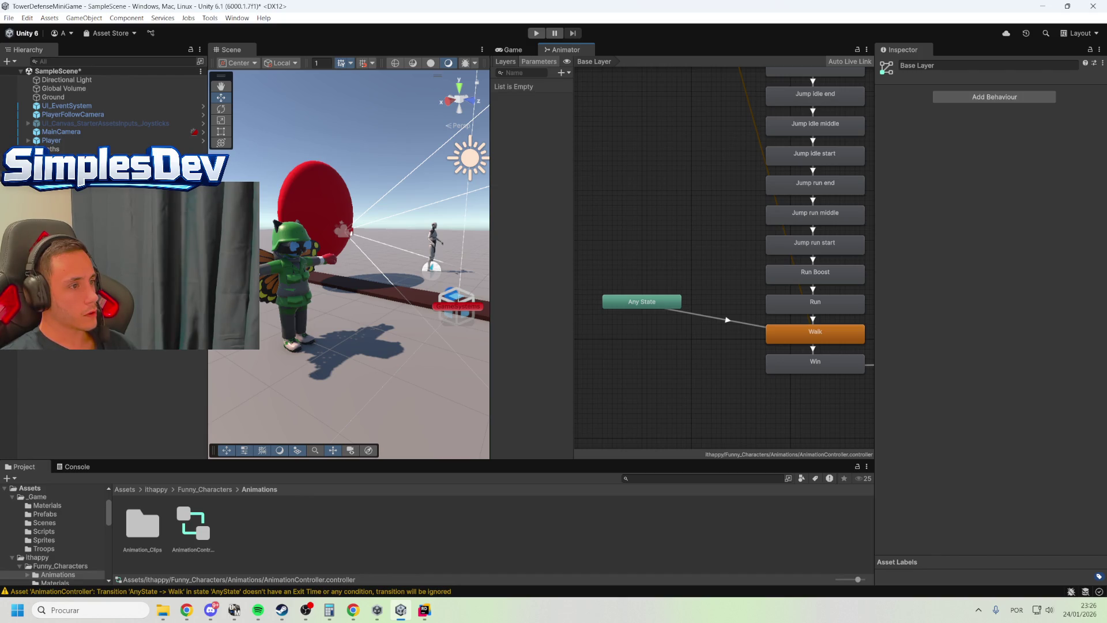
Open Assets > _Game > Prefabs in the Project window and rename Basic_Character to Char
click(63, 158)
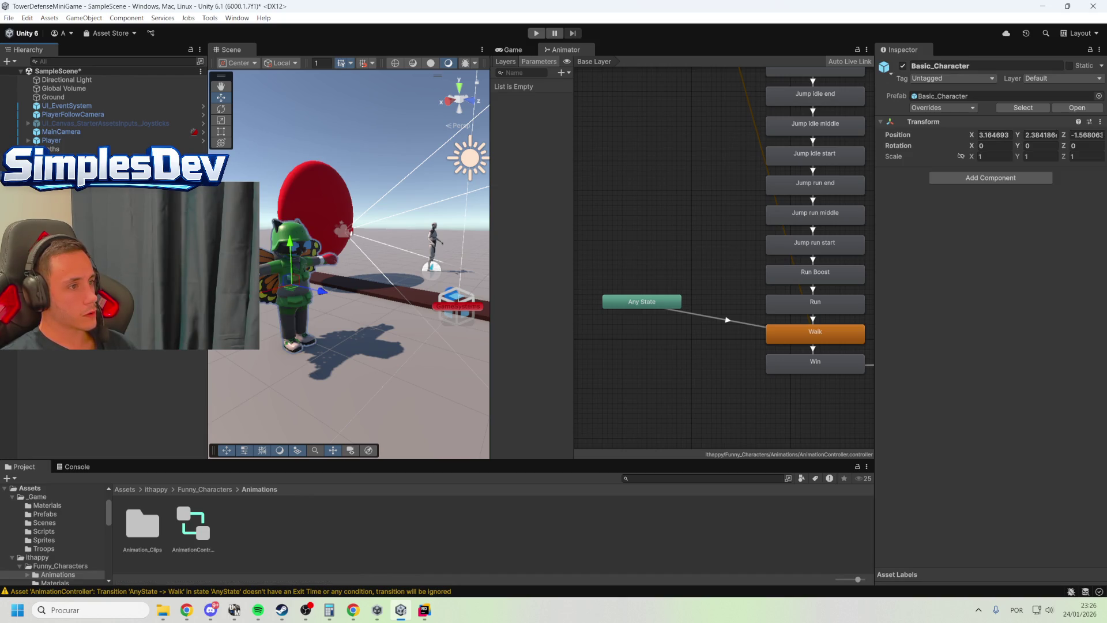
click(125, 489)
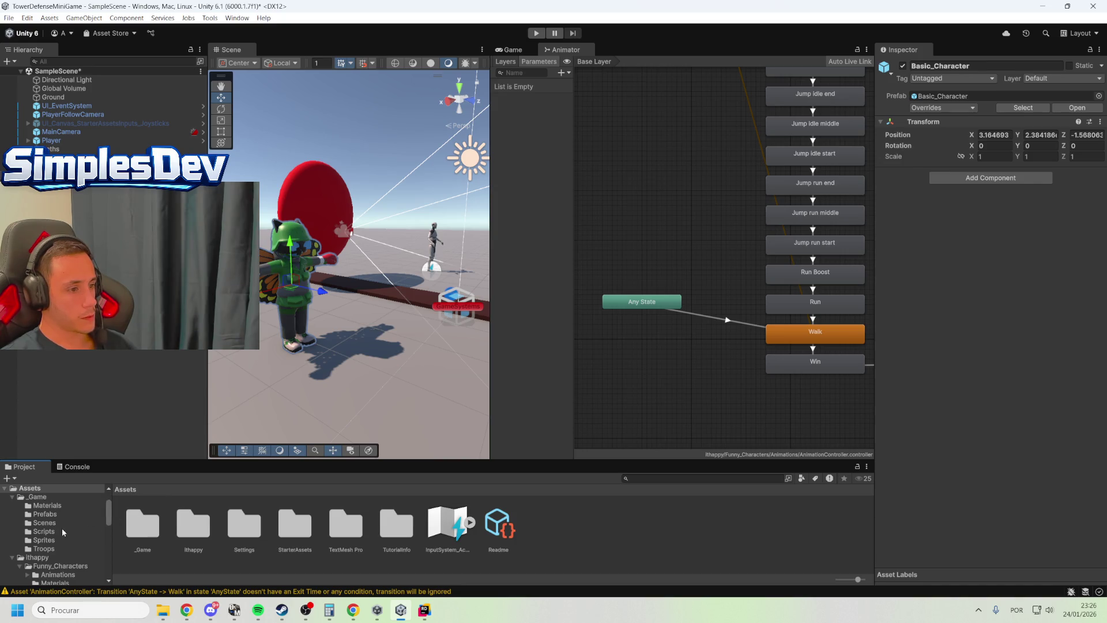
double_click(155, 524)
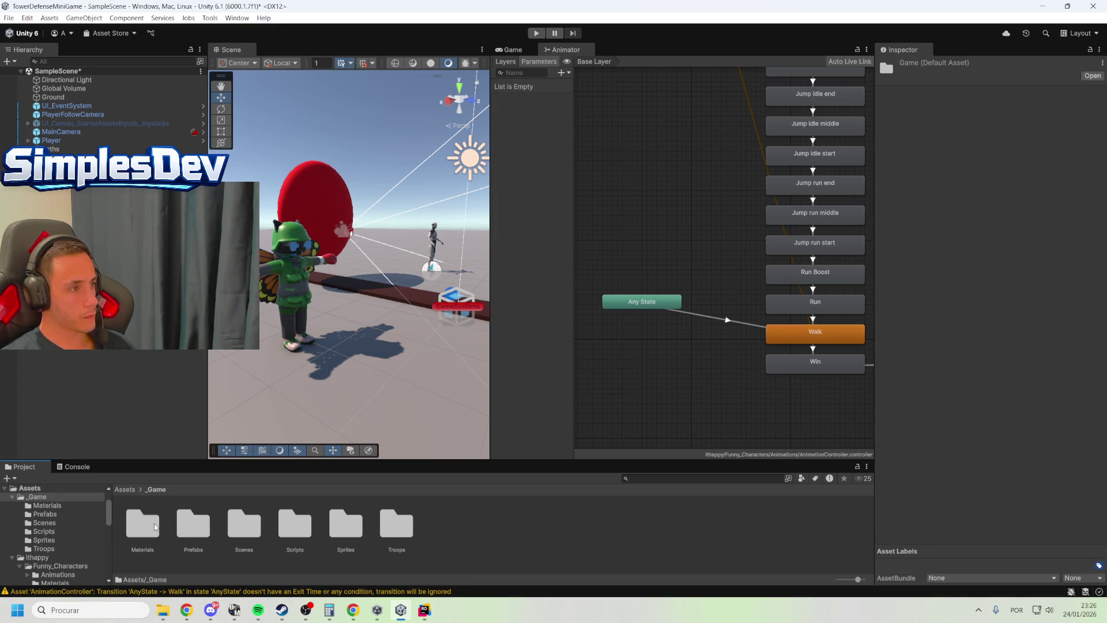
double_click(192, 524)
click(383, 538)
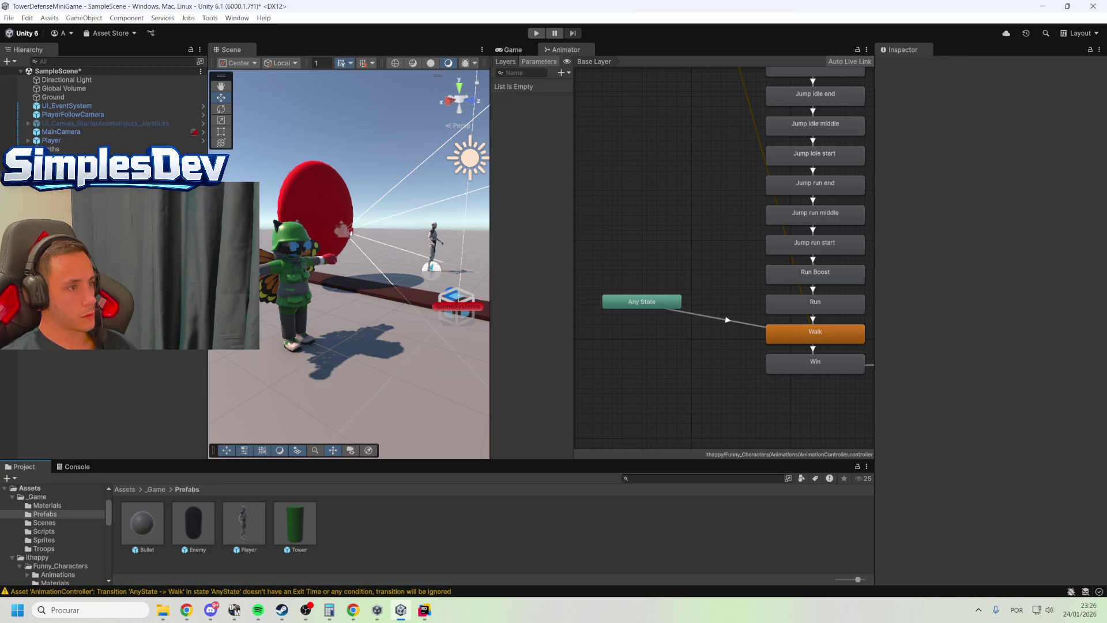
click(292, 271)
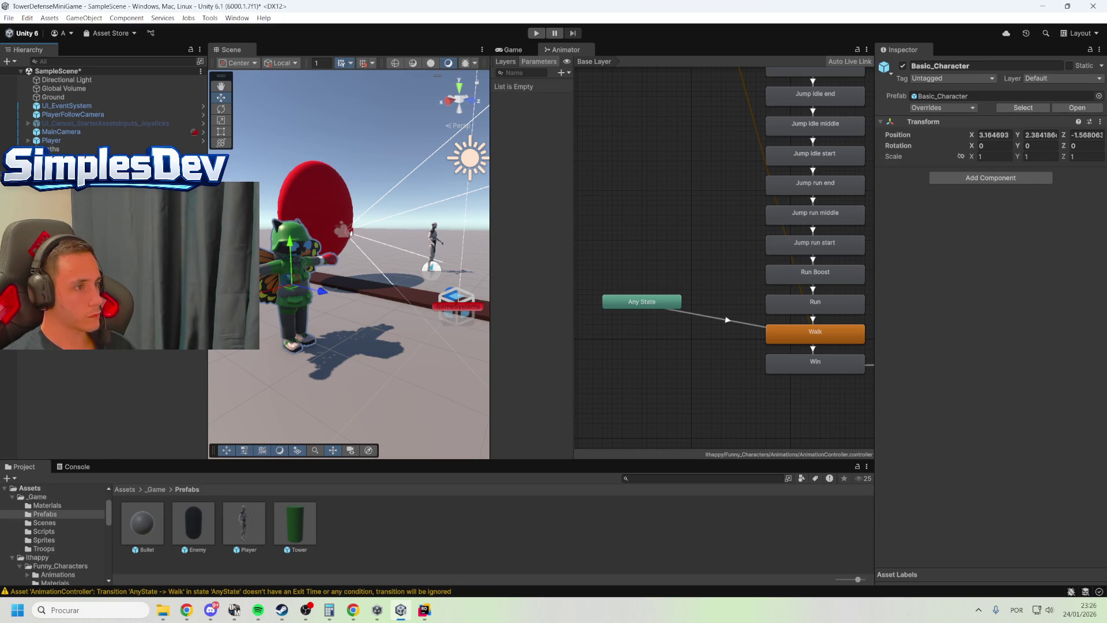
text(Char)
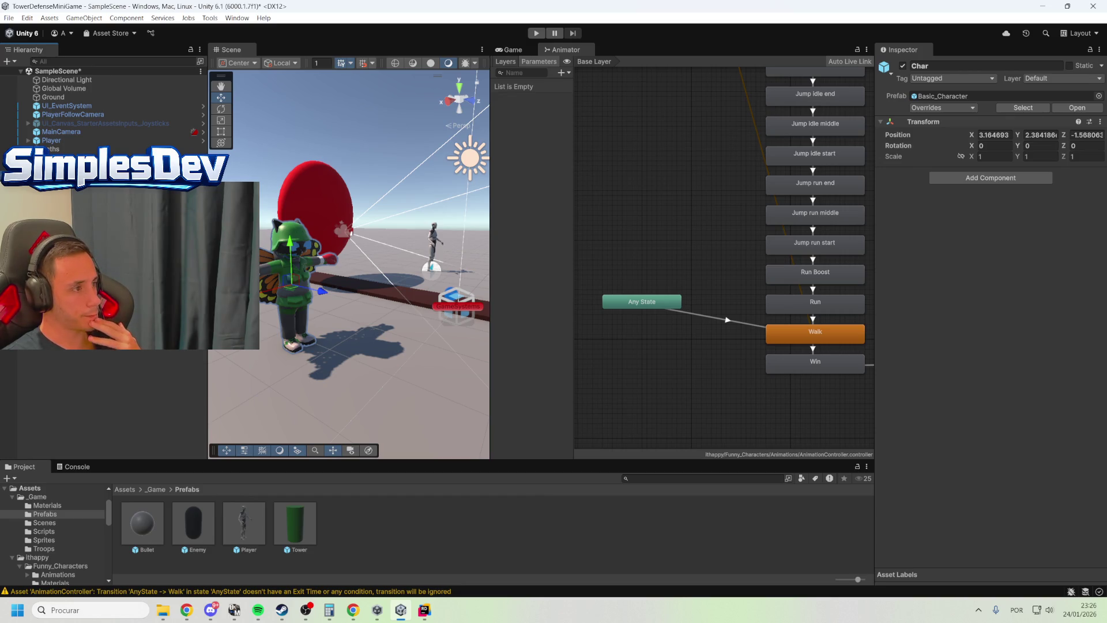
Drag Char into Prefabs as an Original Prefab, delete it from the scene, and open Enemy
mouse_move(58, 158)
mouse_down()
mouse_move(390, 489)
mouse_move(410, 543)
mouse_up()
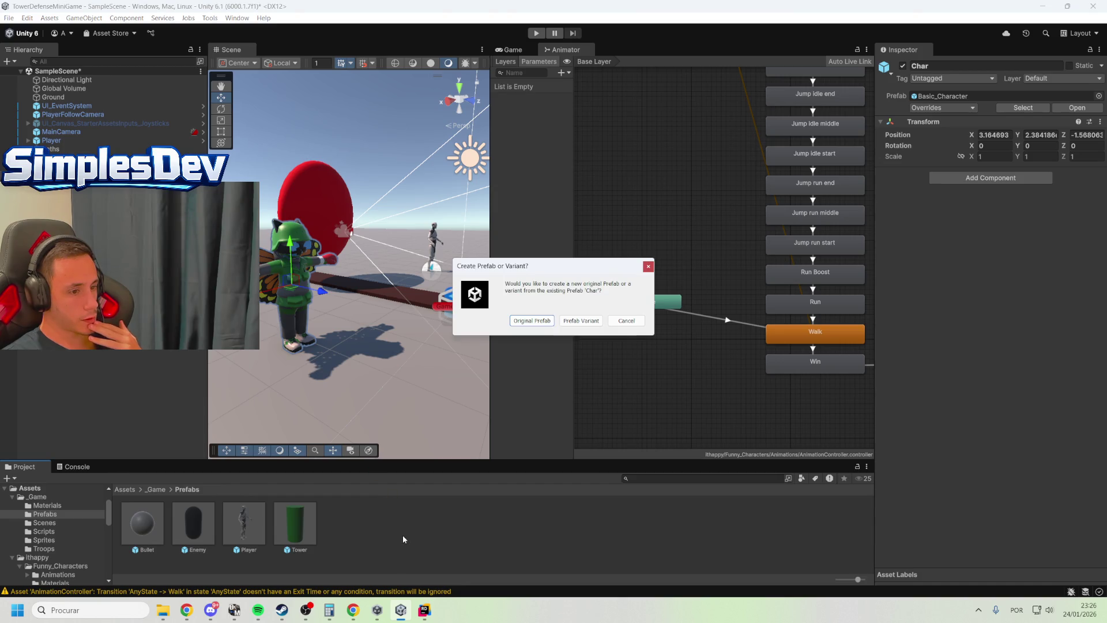
click(516, 324)
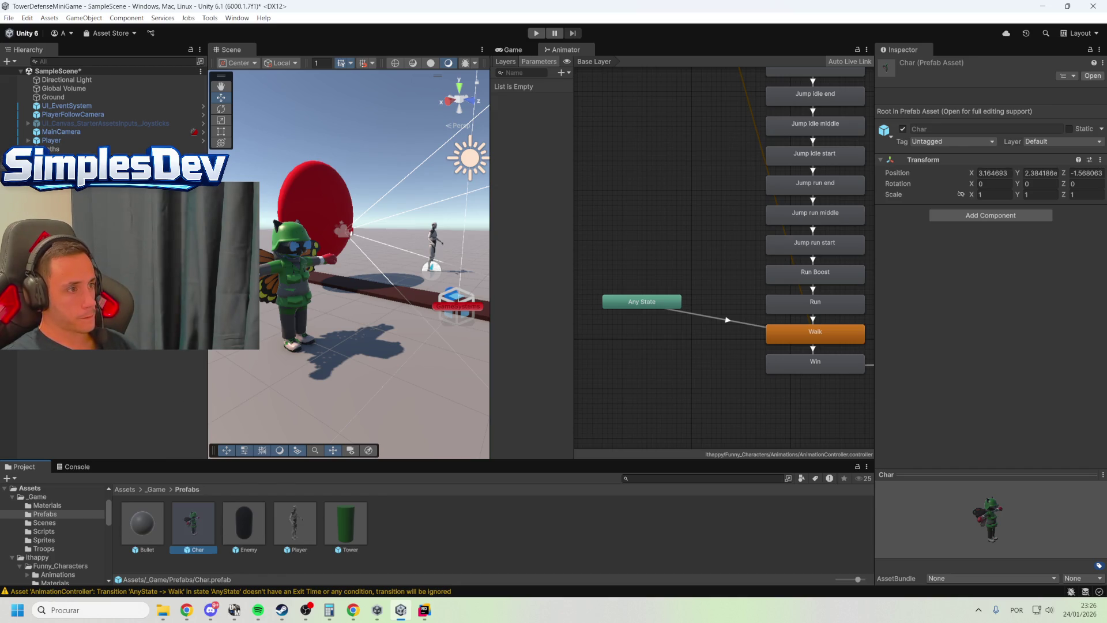
click(46, 157)
key(Delete)
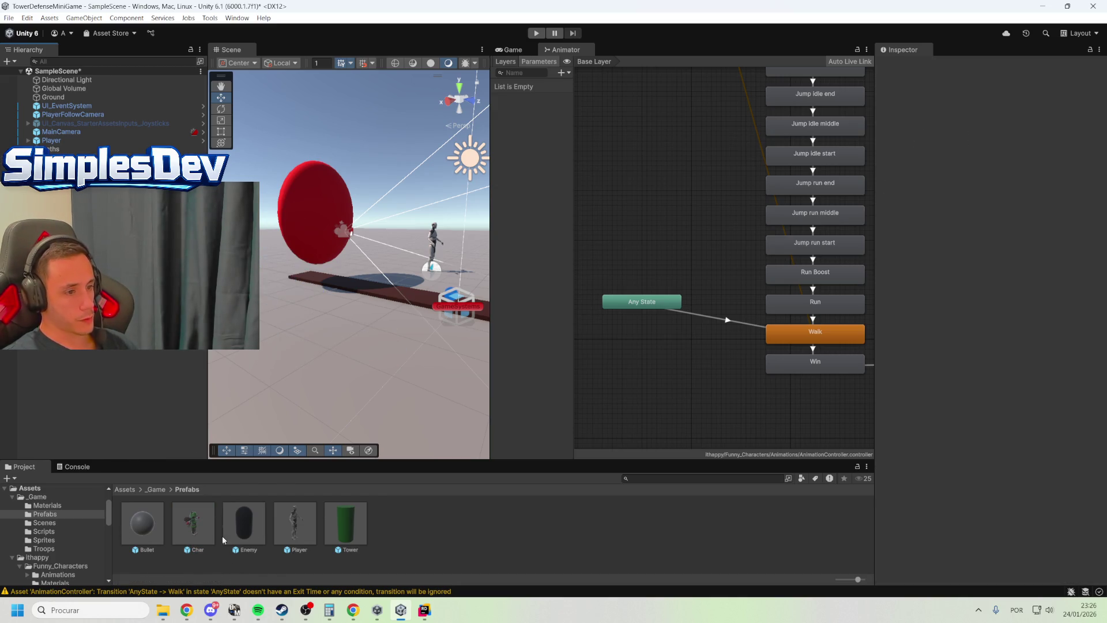
double_click(246, 524)
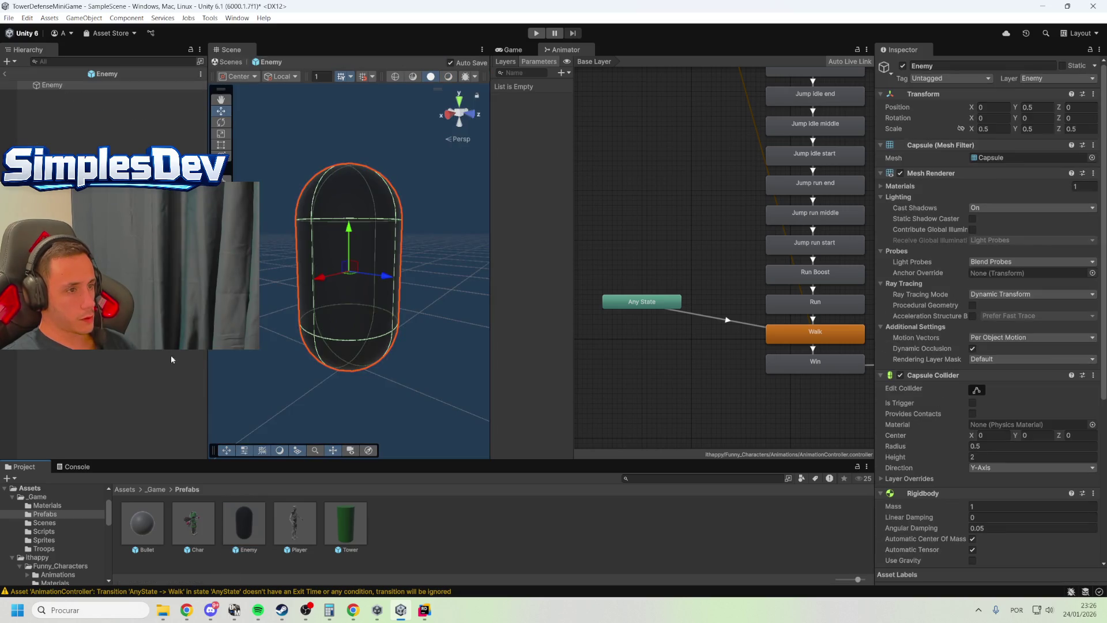